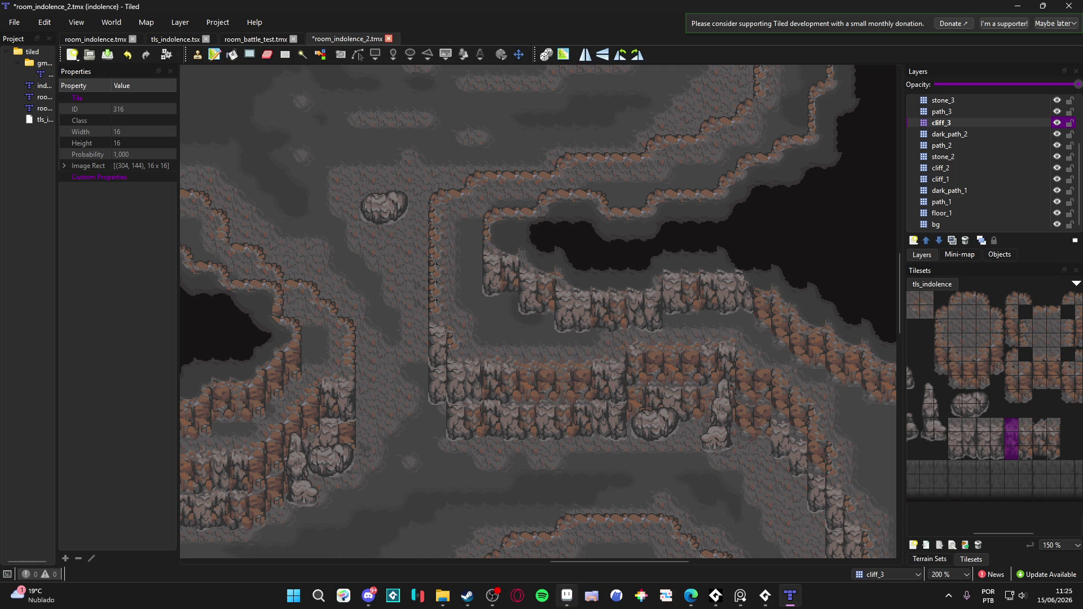
# Glance over the Aseprite sprite sheet, then return to the Tiled cave map.
pyautogui.hotkey('alt', 'Tab')
pyautogui.scroll(1, 558, 388)
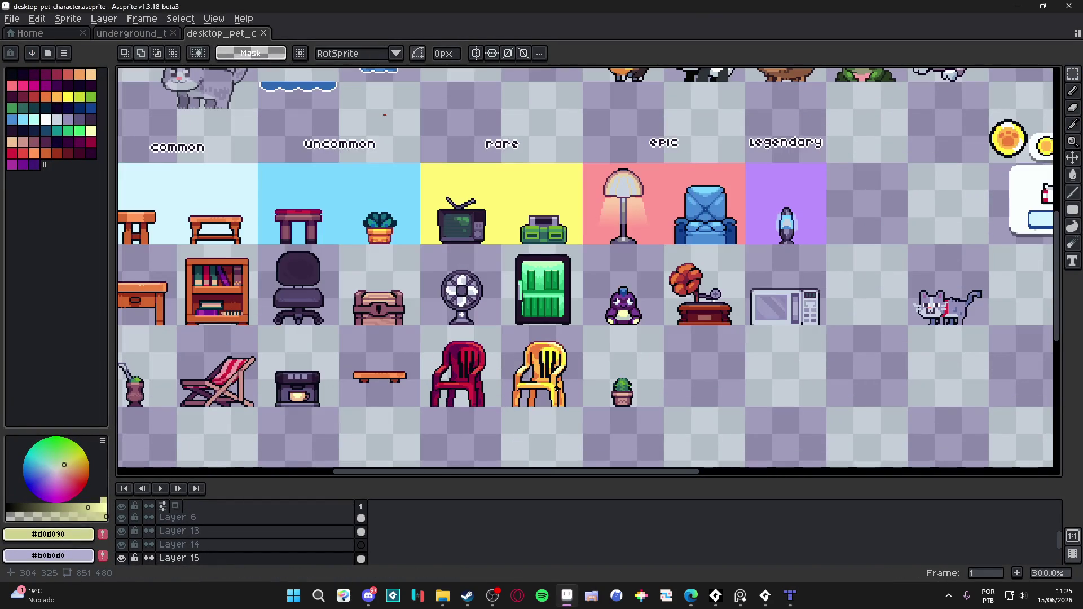
pyautogui.hscroll(-3, 371, 418)
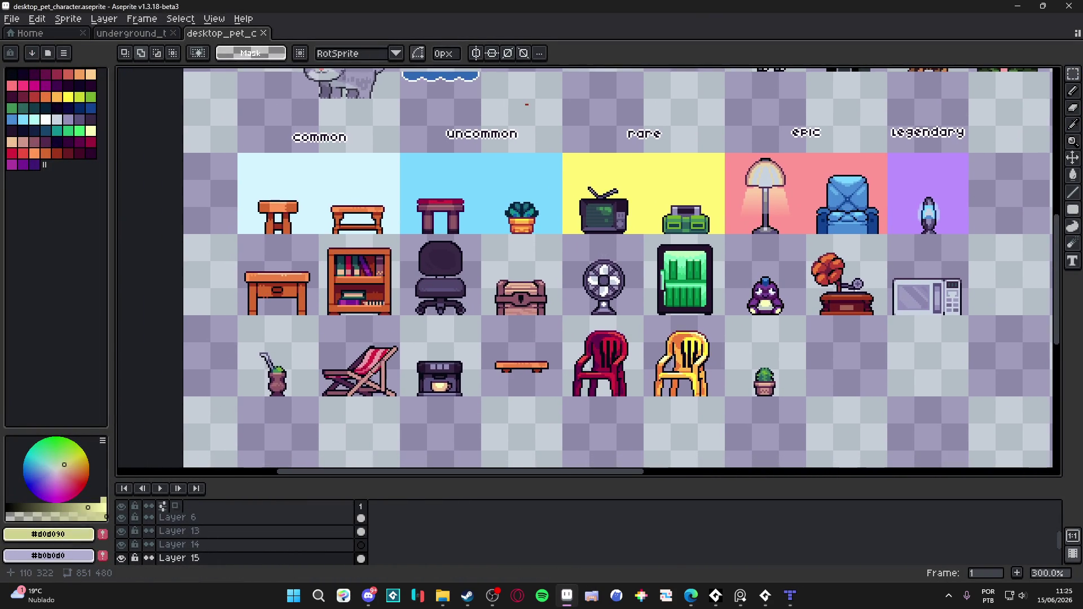
pyautogui.scroll(1, 343, 396)
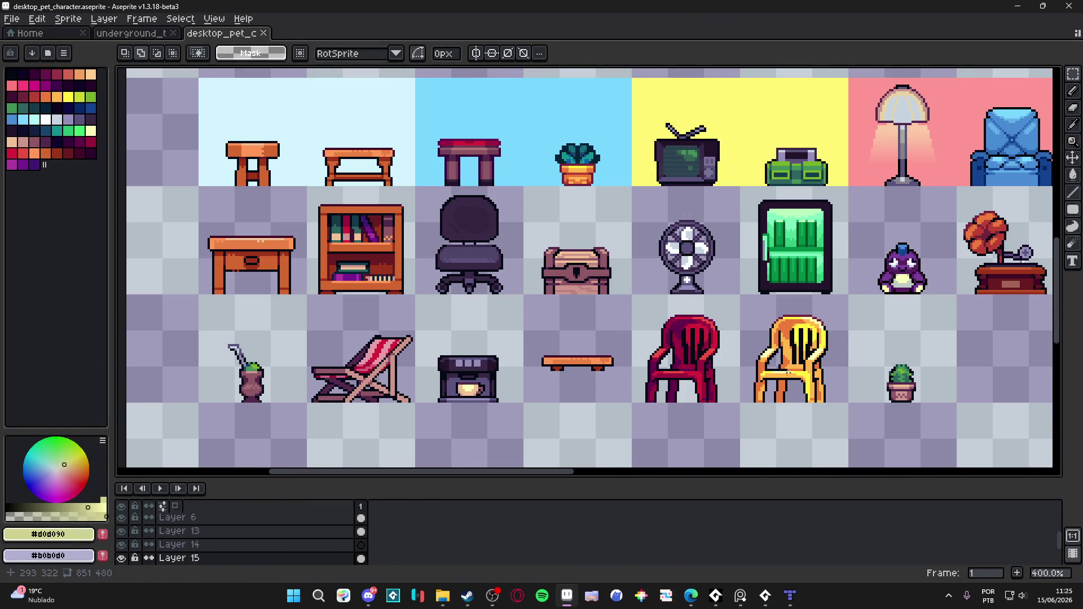
pyautogui.scroll(-1, 784, 373)
pyautogui.hscroll(2, 733, 372)
pyautogui.scroll(-1, 660, 372)
pyautogui.scroll(1, 629, 373)
pyautogui.scroll(-1, 629, 373)
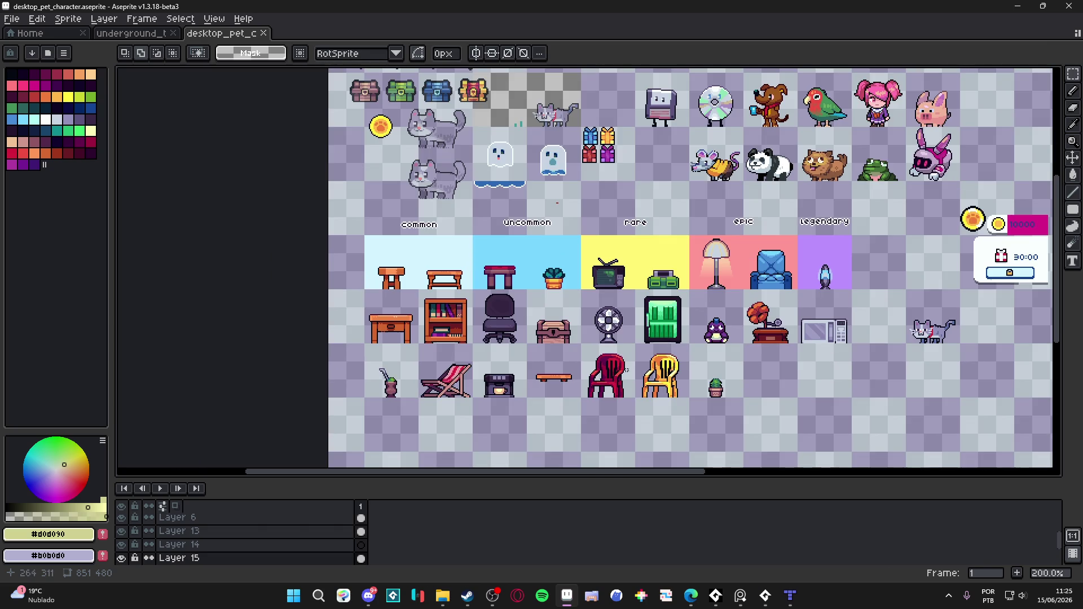
pyautogui.click(1018, 5)
pyautogui.moveTo(621, 283)
pyautogui.mouseDown()
pyautogui.moveTo(534, 251)
pyautogui.moveTo(462, 253)
pyautogui.moveTo(494, 281)
pyautogui.moveTo(479, 261)
pyautogui.moveTo(384, 283)
pyautogui.moveTo(616, 234)
pyautogui.mouseUp()
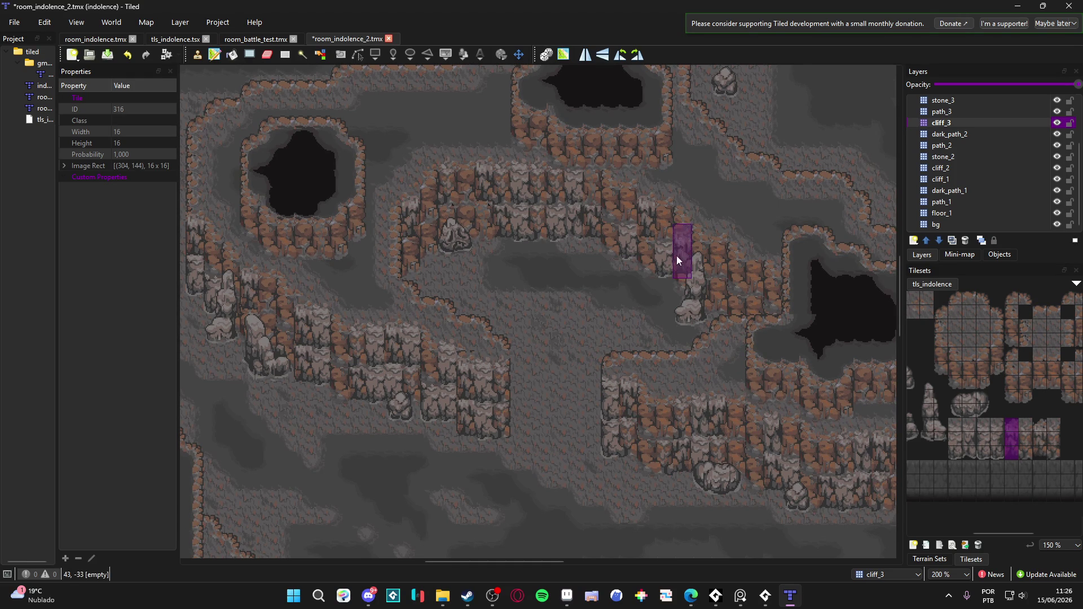
# On cliff_1, undo the last cliff edit, pick the neighbouring column tile, and save the map.
pyautogui.click(962, 180)
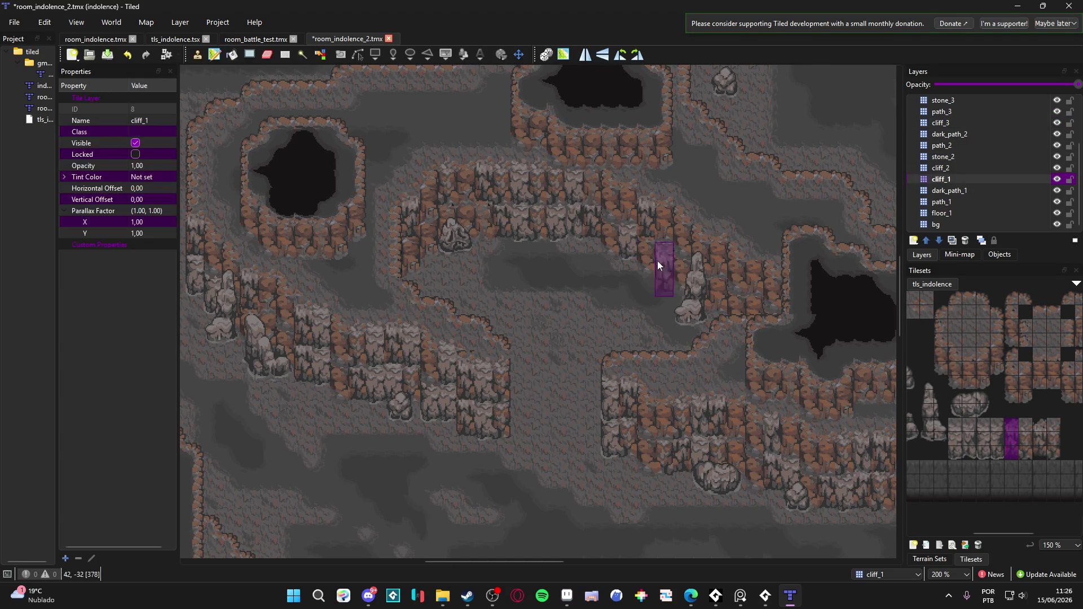
pyautogui.hotkey('ctrl', 'z')
pyautogui.moveTo(1038, 451); pyautogui.dragTo(1039, 427)
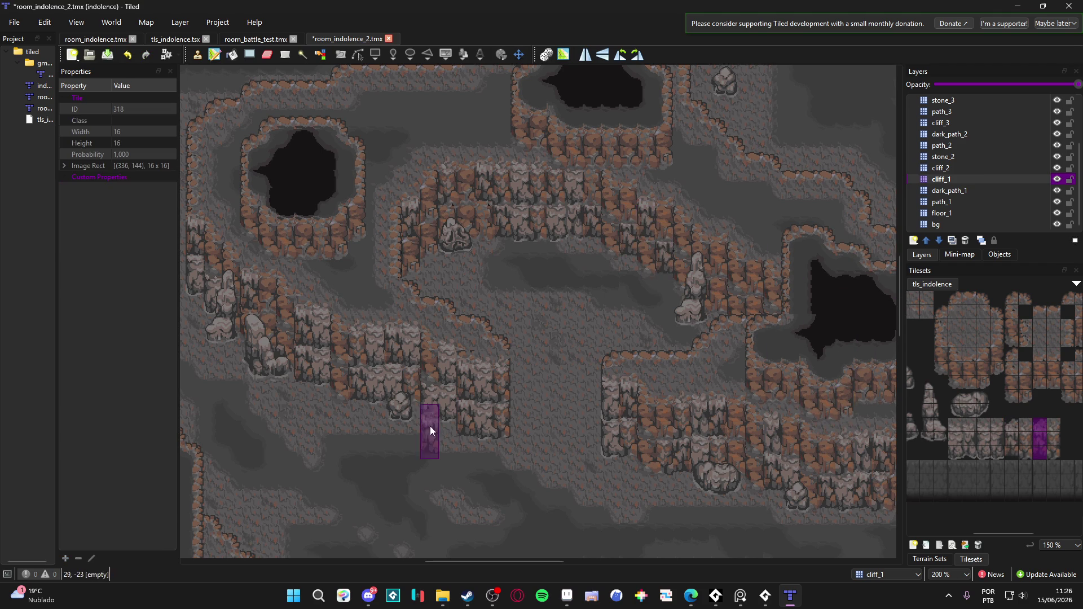
pyautogui.moveTo(396, 325); pyautogui.dragTo(421, 305)
pyautogui.hotkey('ctrl', 's')
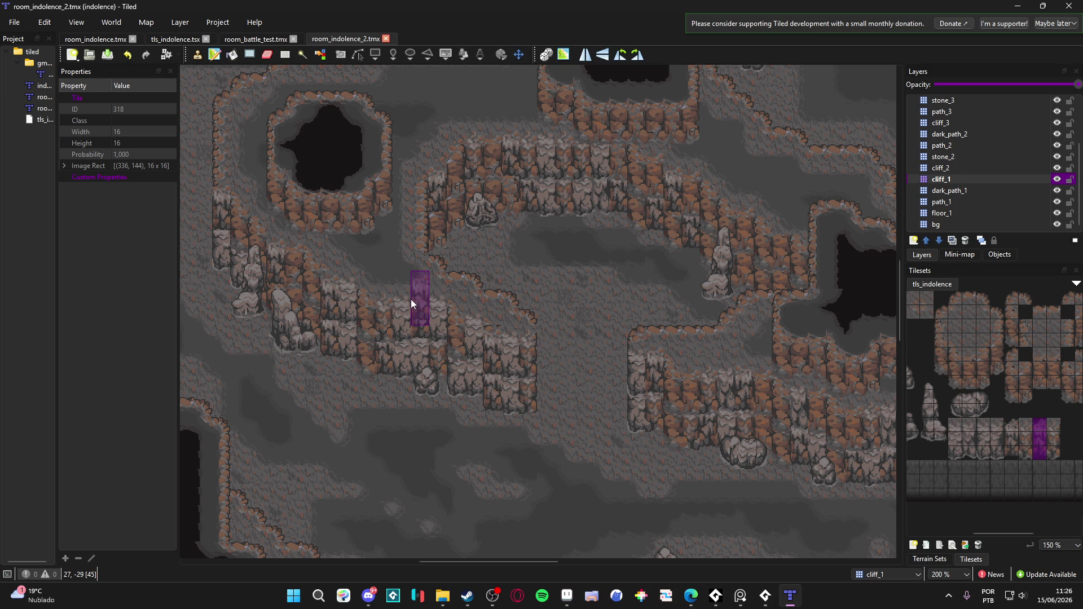
# On the cliff_3 layer, stamp a tall cliff column at the ledge's right end.
pyautogui.scroll(-1, 401, 296)
pyautogui.moveTo(330, 270)
pyautogui.mouseDown()
pyautogui.moveTo(522, 358)
pyautogui.moveTo(520, 343)
pyautogui.moveTo(605, 272)
pyautogui.mouseUp()
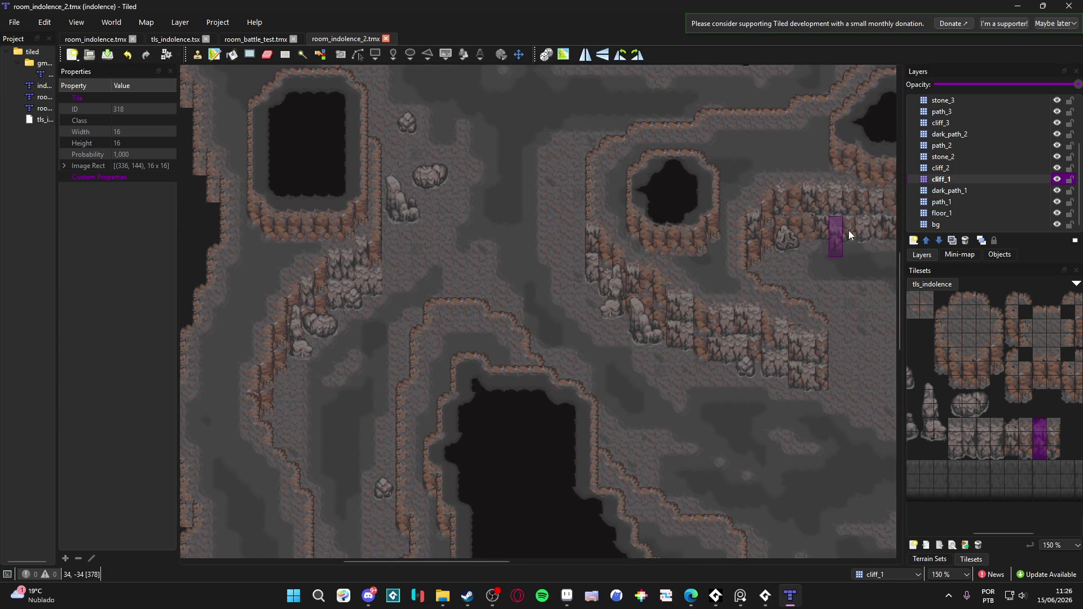
pyautogui.click(967, 123)
pyautogui.scroll(3, 309, 217)
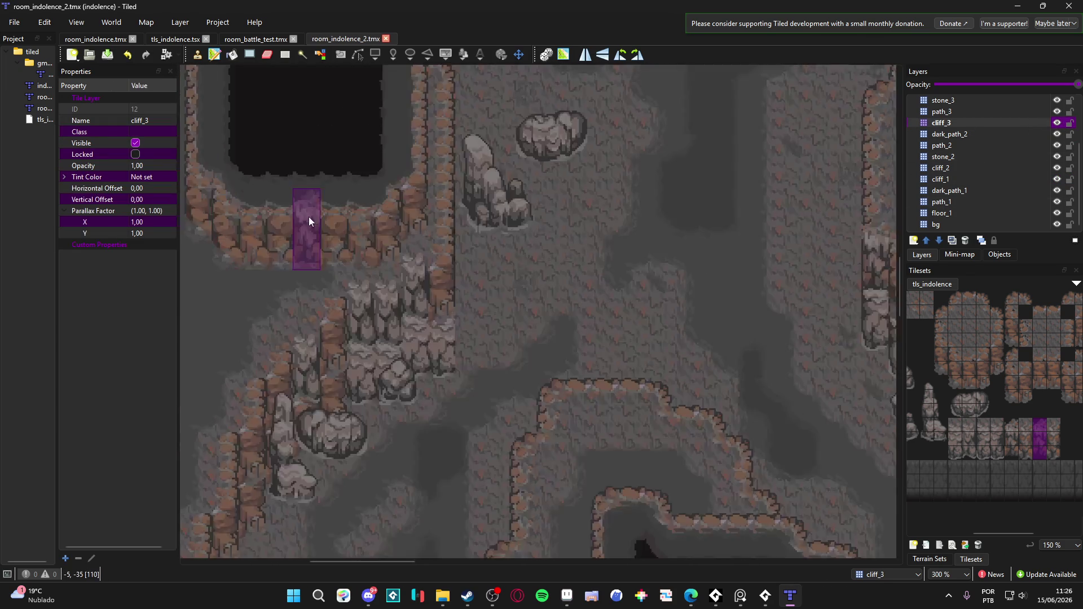
pyautogui.click(997, 453)
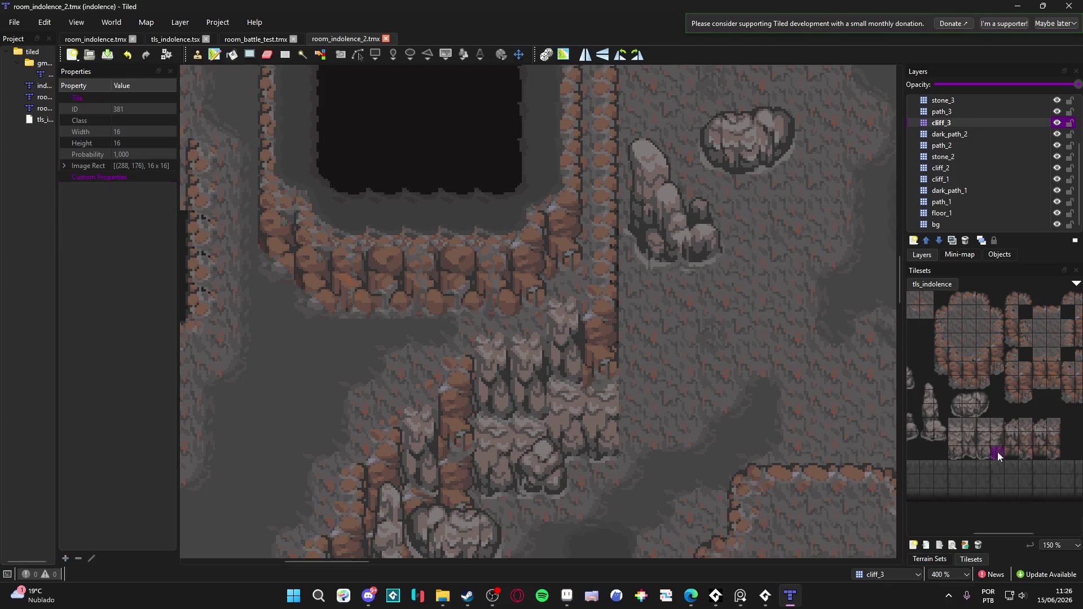
pyautogui.click(543, 273)
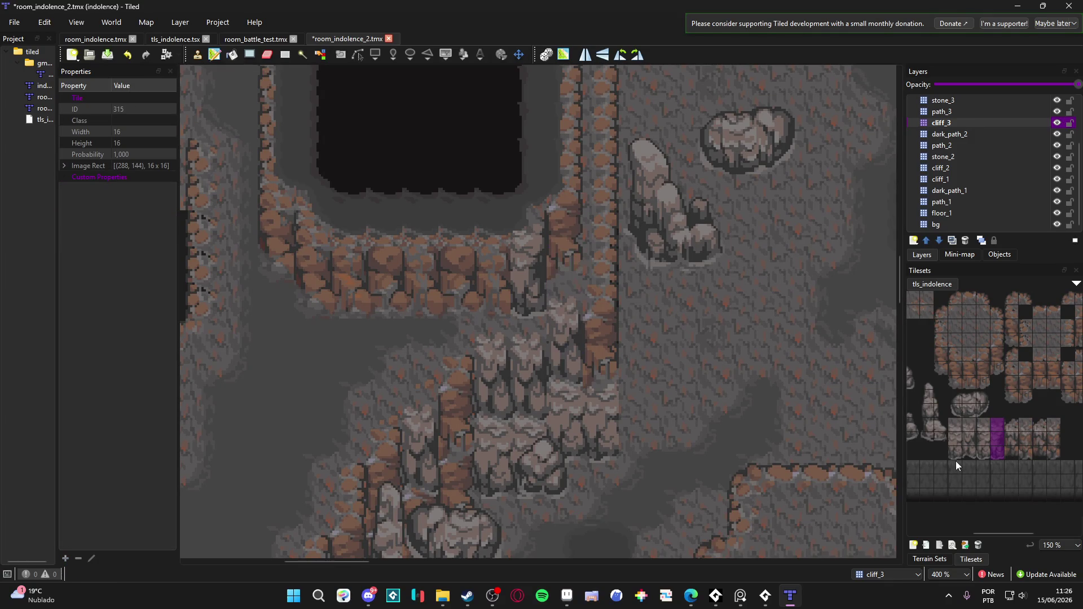
pyautogui.click(320, 280)
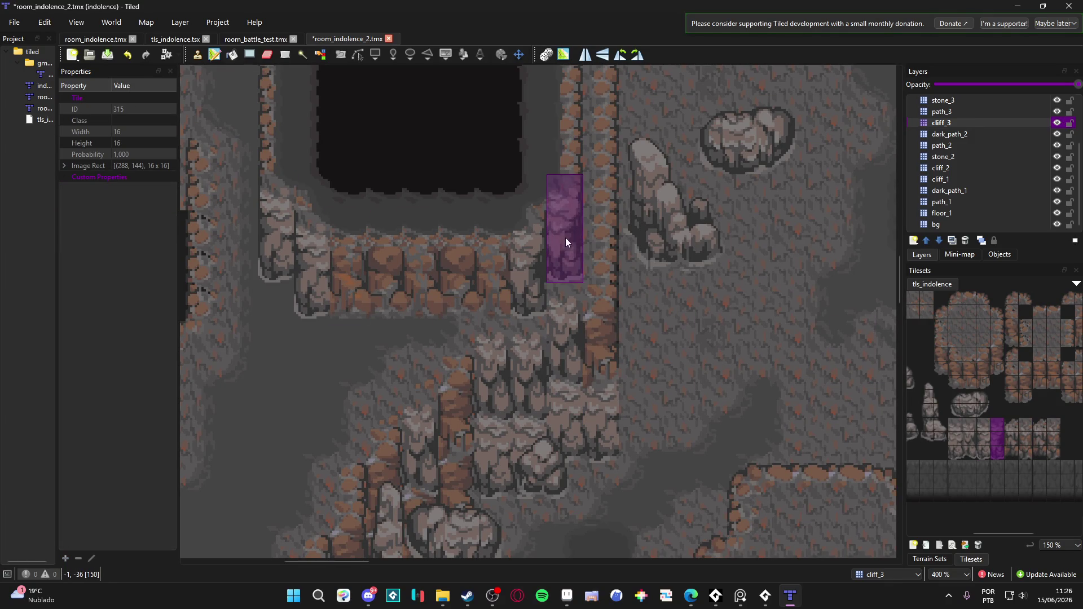
# Paint grey cliff faces over the brown rocks along the ledge.
pyautogui.moveTo(969, 452); pyautogui.dragTo(956, 424)
pyautogui.moveTo(486, 279)
pyautogui.mouseDown()
pyautogui.moveTo(486, 268)
pyautogui.moveTo(414, 264)
pyautogui.moveTo(380, 276)
pyautogui.mouseUp()
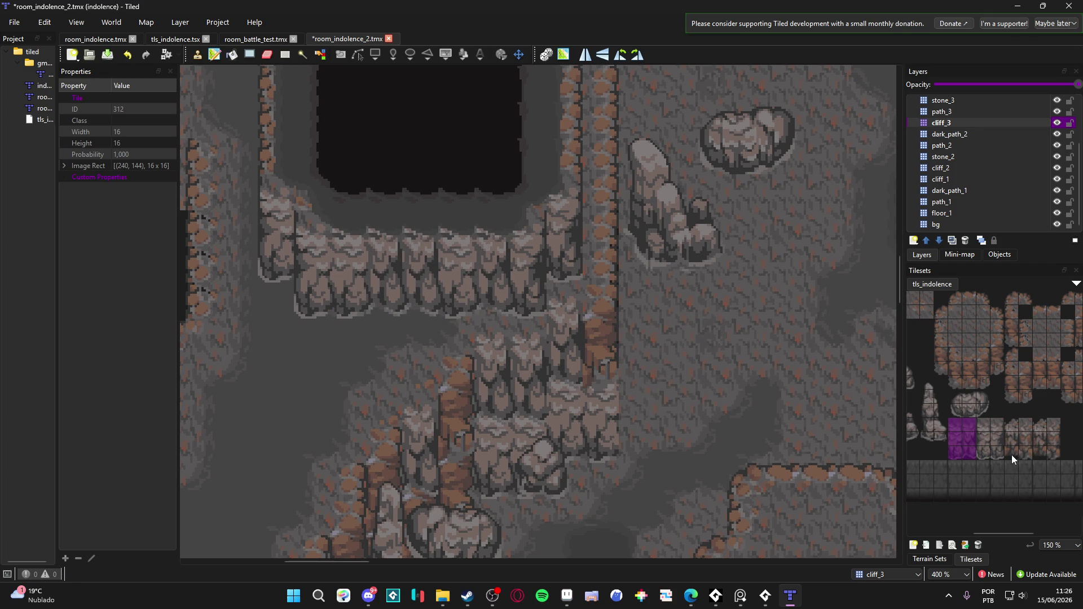
pyautogui.moveTo(1014, 455); pyautogui.dragTo(1011, 428)
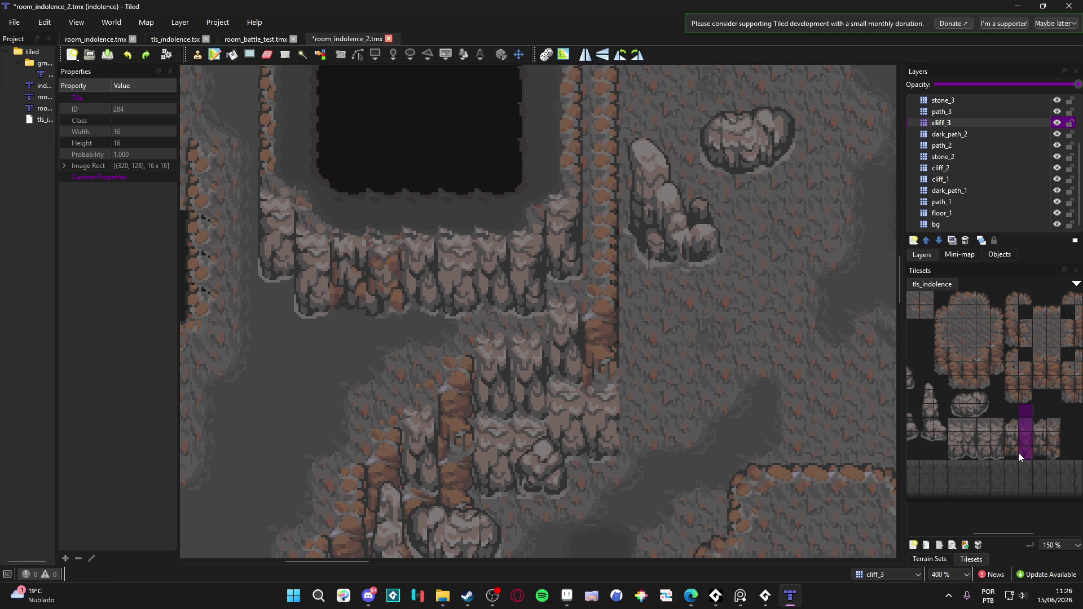
# Stamp a grey cliff pillar piece beside the small boulder on the cliff_1 layer.
pyautogui.keyDown('ctrl'); pyautogui.scroll(-1, 568, 294); pyautogui.keyUp('ctrl')
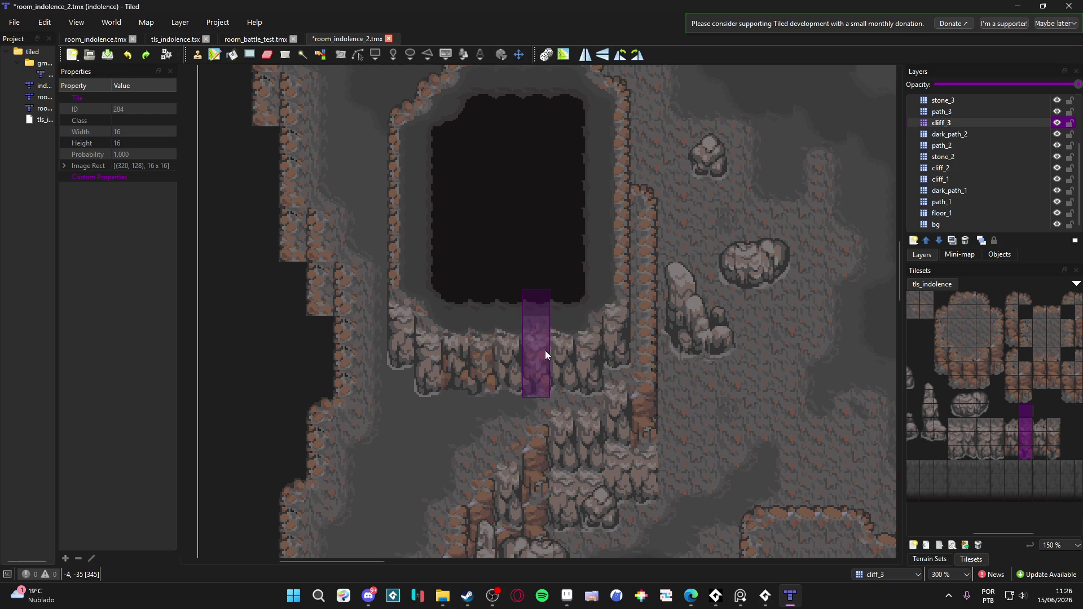
pyautogui.keyDown('ctrl'); pyautogui.scroll(-1, 852, 302); pyautogui.keyUp('ctrl')
pyautogui.scroll(2, 657, 336)
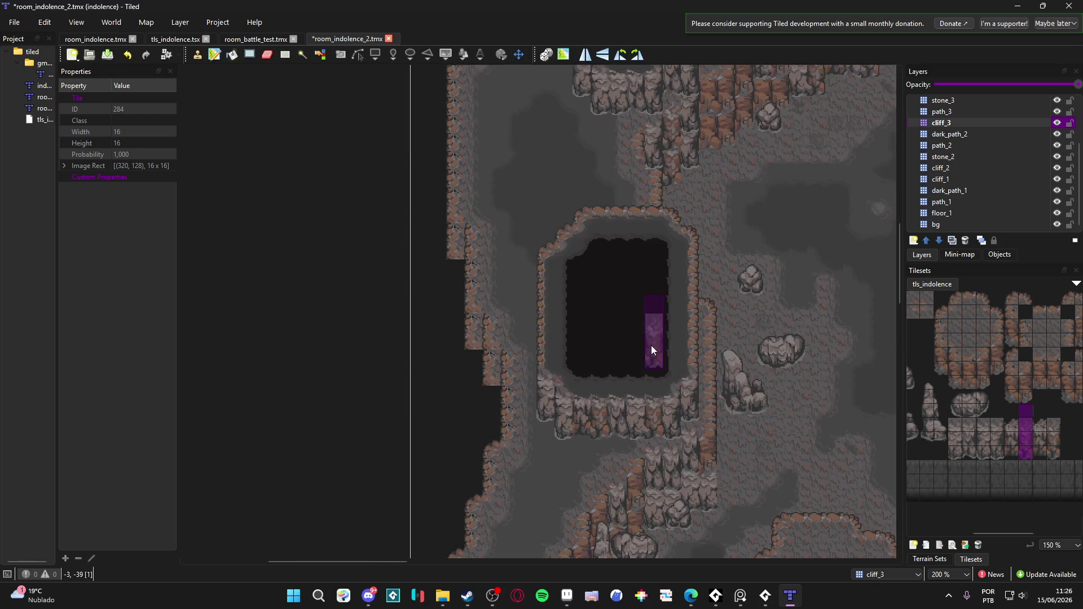
pyautogui.keyDown('ctrl'); pyautogui.scroll(1, 655, 410); pyautogui.keyUp('ctrl')
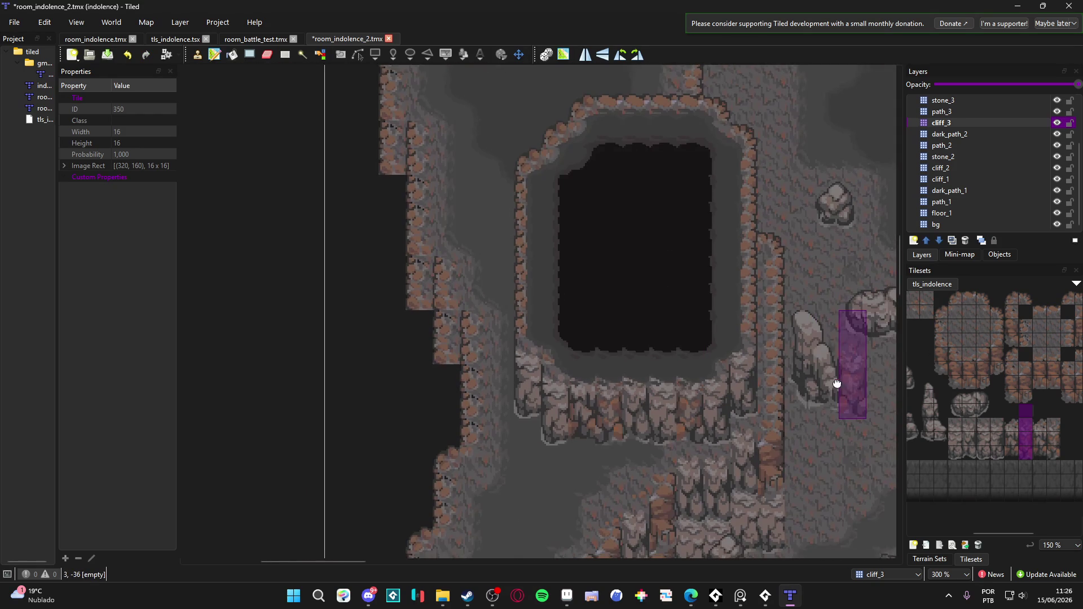
pyautogui.moveTo(781, 369); pyautogui.dragTo(733, 347)
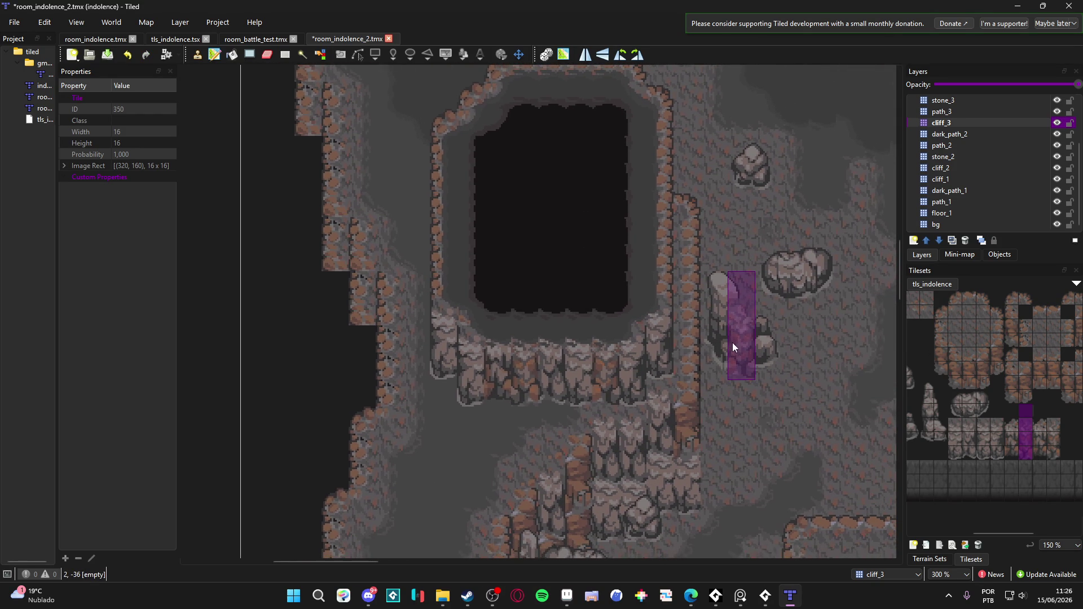
pyautogui.keyDown('ctrl'); pyautogui.scroll(-1, 731, 343); pyautogui.keyUp('ctrl')
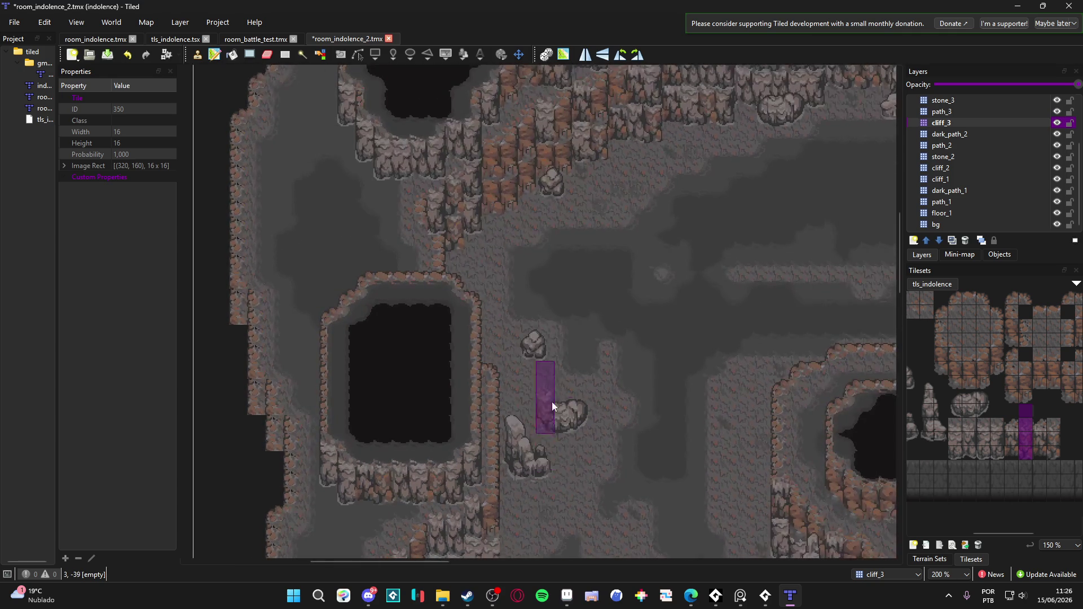
pyautogui.scroll(2, 551, 401)
pyautogui.keyDown('ctrl'); pyautogui.scroll(2, 398, 341); pyautogui.keyUp('ctrl')
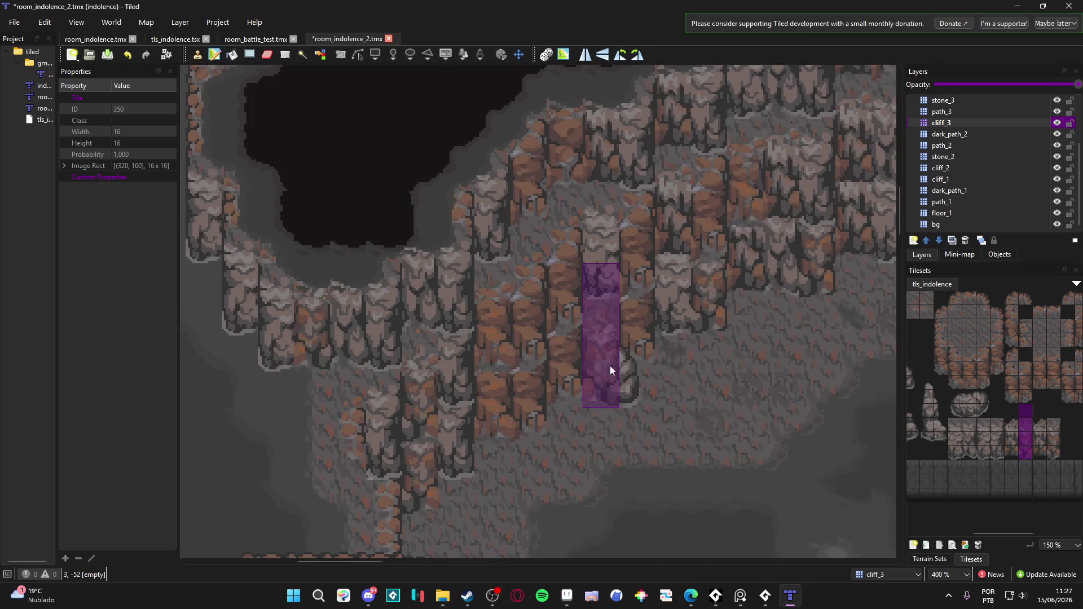
pyautogui.keyDown('ctrl'); pyautogui.scroll(-2, 525, 370); pyautogui.keyUp('ctrl')
pyautogui.hscroll(-4, 727, 381)
pyautogui.scroll(-2, 727, 381)
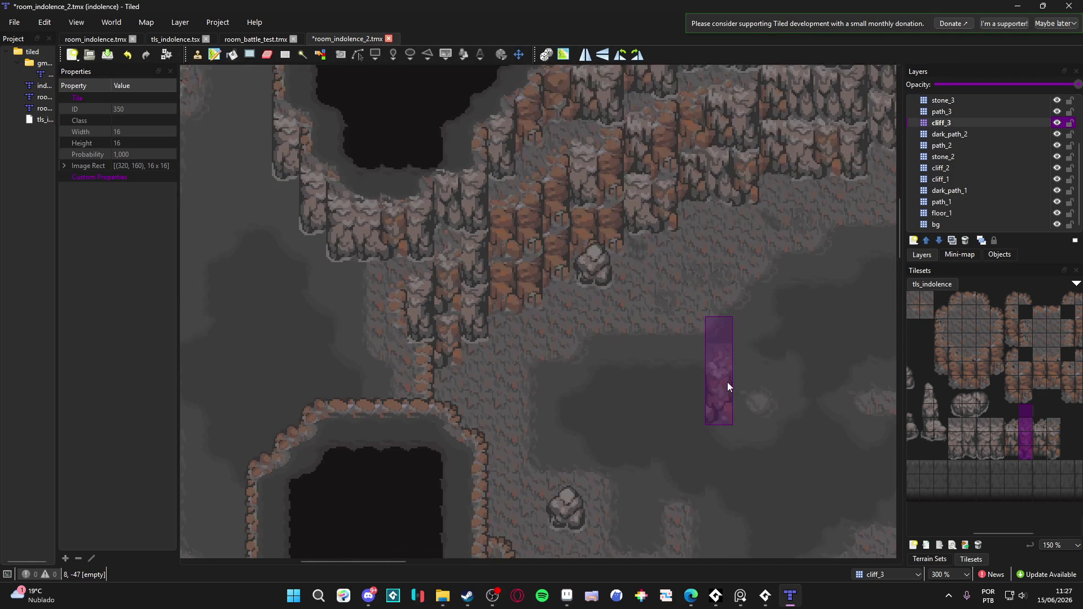
pyautogui.hscroll(2, 803, 384)
pyautogui.keyDown('ctrl'); pyautogui.scroll(2, 706, 347); pyautogui.keyUp('ctrl')
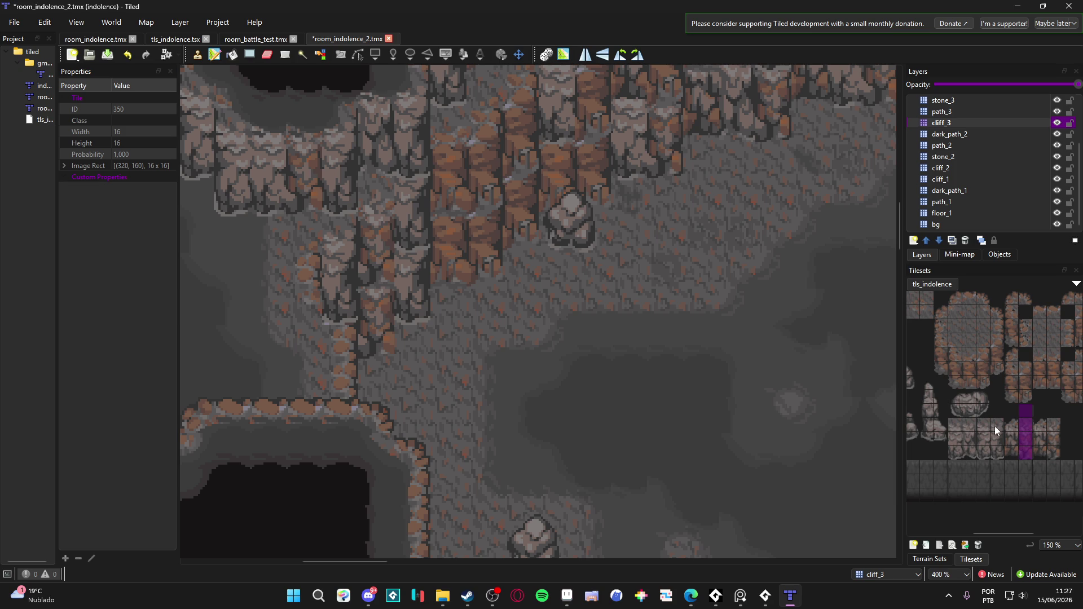
pyautogui.scroll(3, 417, 316)
pyautogui.hscroll(1, 438, 431)
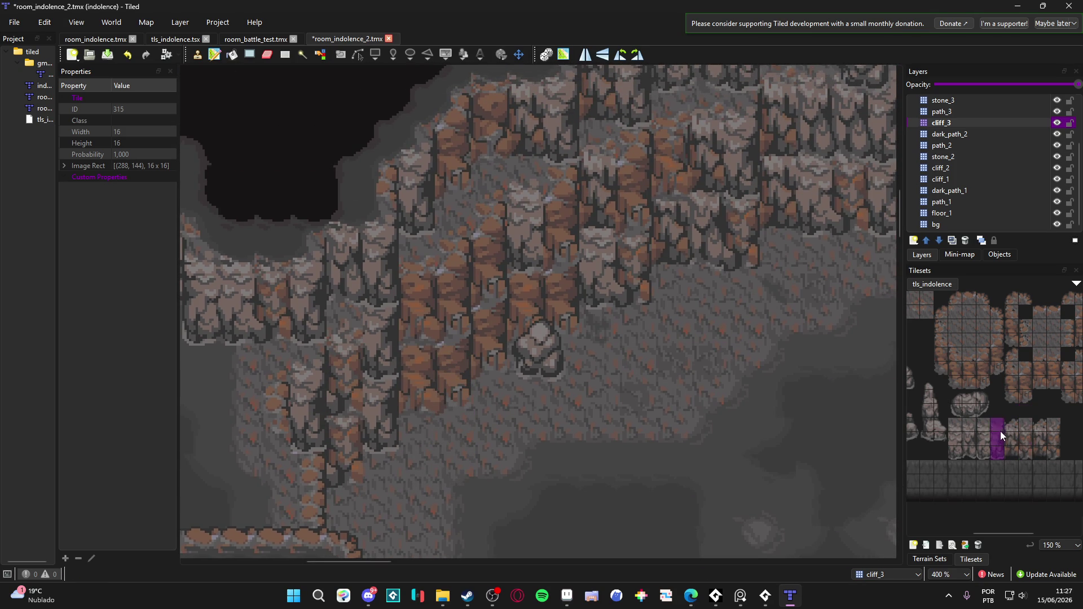
pyautogui.click(966, 182)
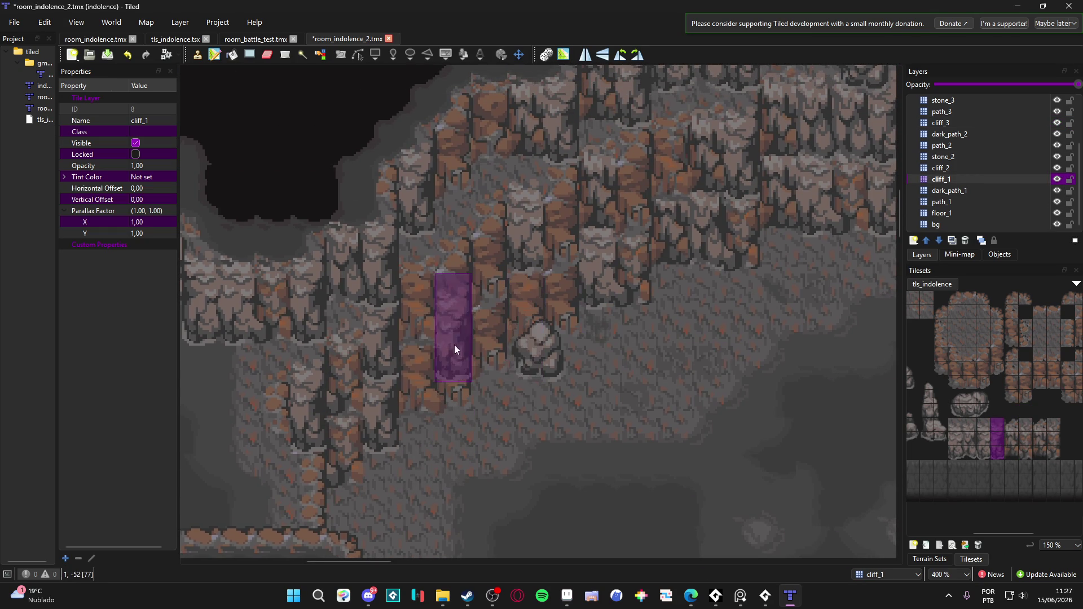
pyautogui.click(453, 373)
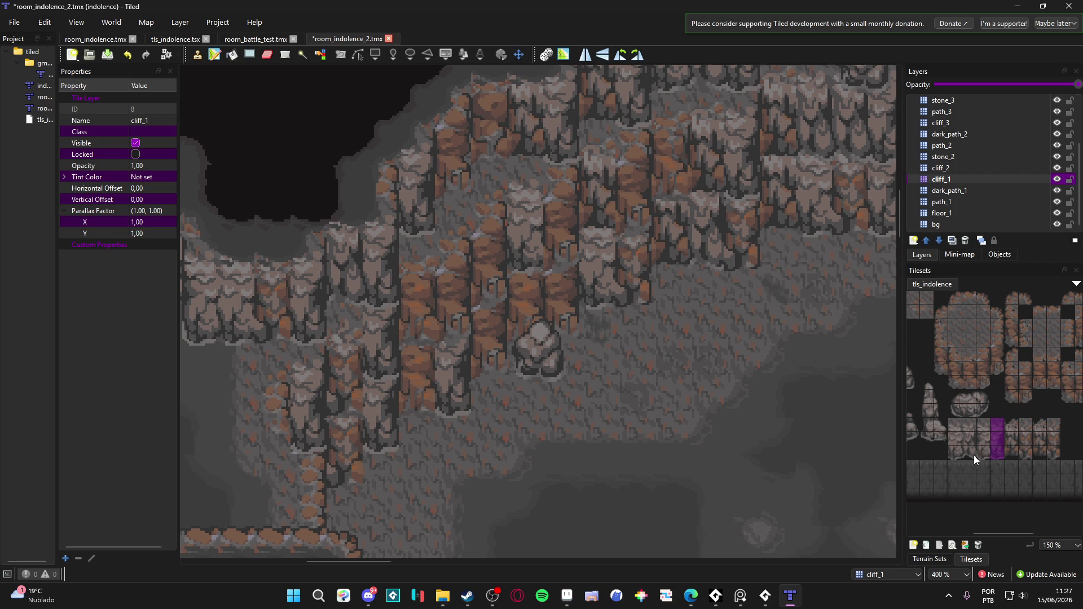
# Pick the tile 313 cliff column, look around the sword sprites, and save room_indolence_2.tmx.
pyautogui.moveTo(974, 455); pyautogui.dragTo(969, 428)
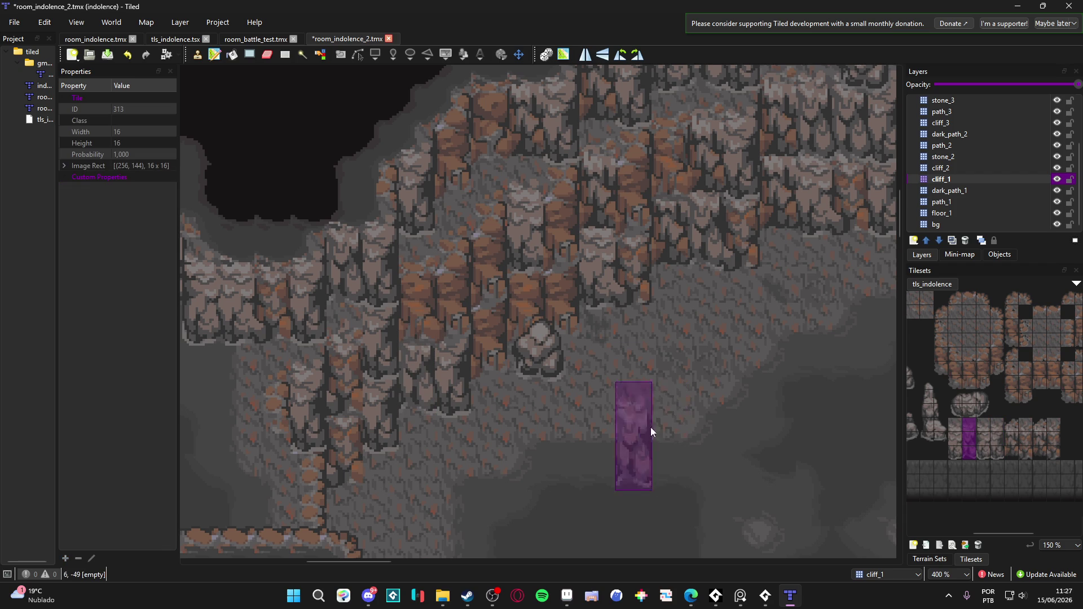
pyautogui.scroll(-3, 651, 432)
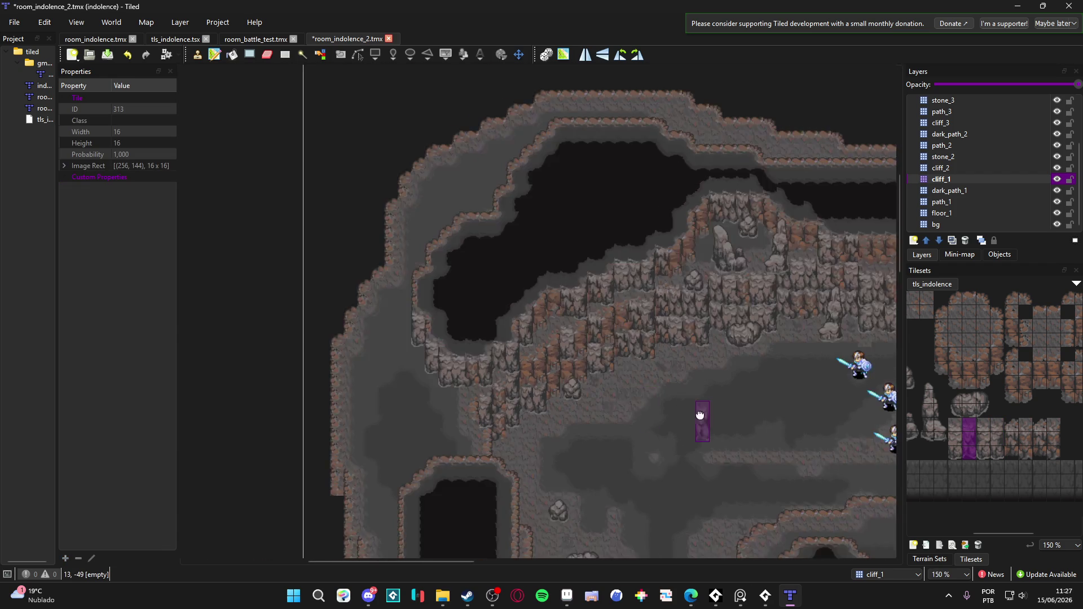
pyautogui.moveTo(700, 415)
pyautogui.mouseDown()
pyautogui.moveTo(561, 283)
pyautogui.moveTo(338, 271)
pyautogui.moveTo(423, 194)
pyautogui.moveTo(541, 166)
pyautogui.mouseUp()
pyautogui.moveTo(461, 187)
pyautogui.mouseDown()
pyautogui.moveTo(338, 368)
pyautogui.moveTo(370, 448)
pyautogui.mouseUp()
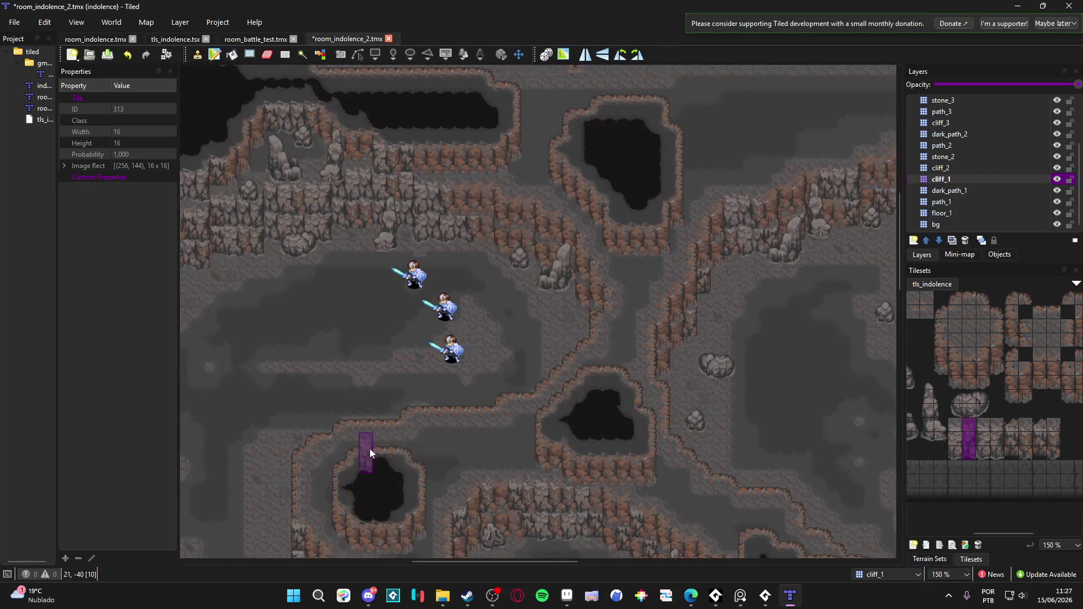
pyautogui.moveTo(464, 426)
pyautogui.mouseDown()
pyautogui.moveTo(450, 419)
pyautogui.moveTo(415, 188)
pyautogui.moveTo(545, 399)
pyautogui.mouseUp()
pyautogui.scroll(-2, 604, 447)
pyautogui.scroll(3, 459, 286)
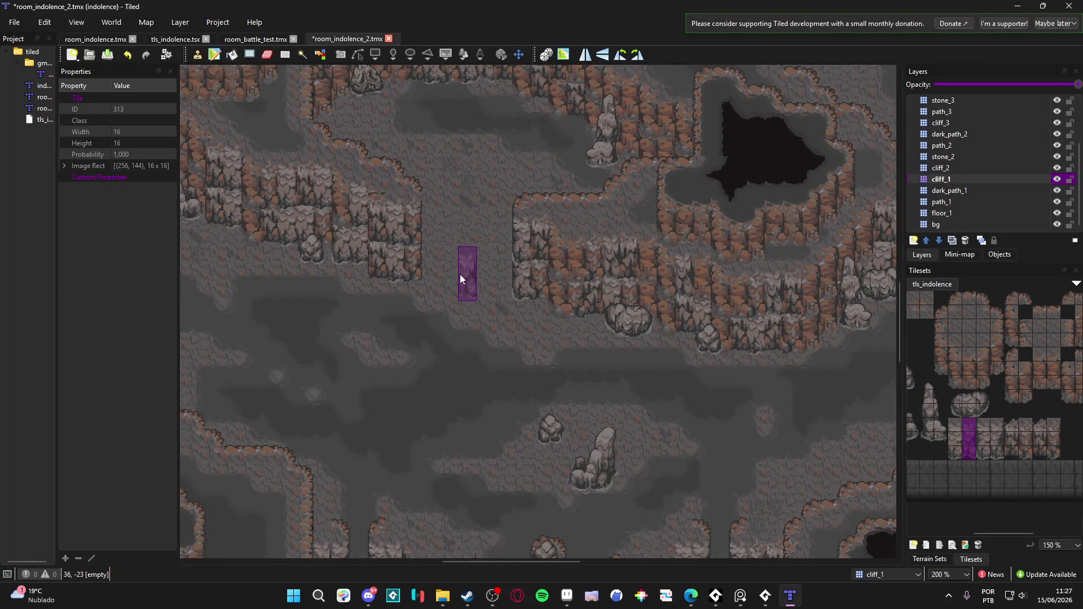
pyautogui.scroll(-1, 508, 430)
pyautogui.scroll(2, 498, 293)
pyautogui.scroll(-2, 532, 188)
pyautogui.hotkey('ctrl', 's')
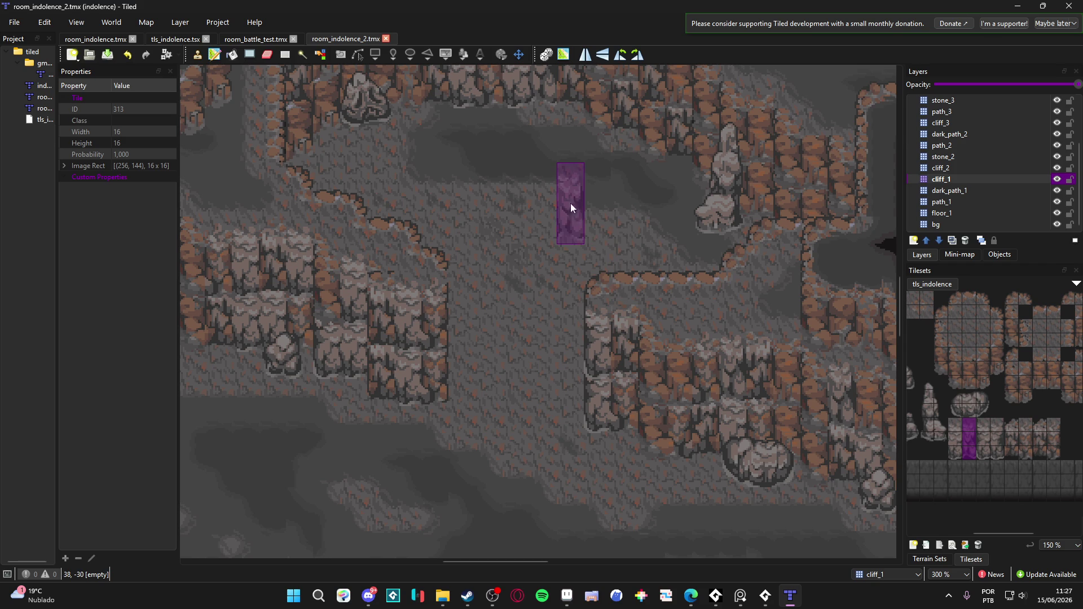
# Snip the Tiled cave map's left cliffs to the clipboard with Win+Shift+S.
pyautogui.press('super+shift+s')
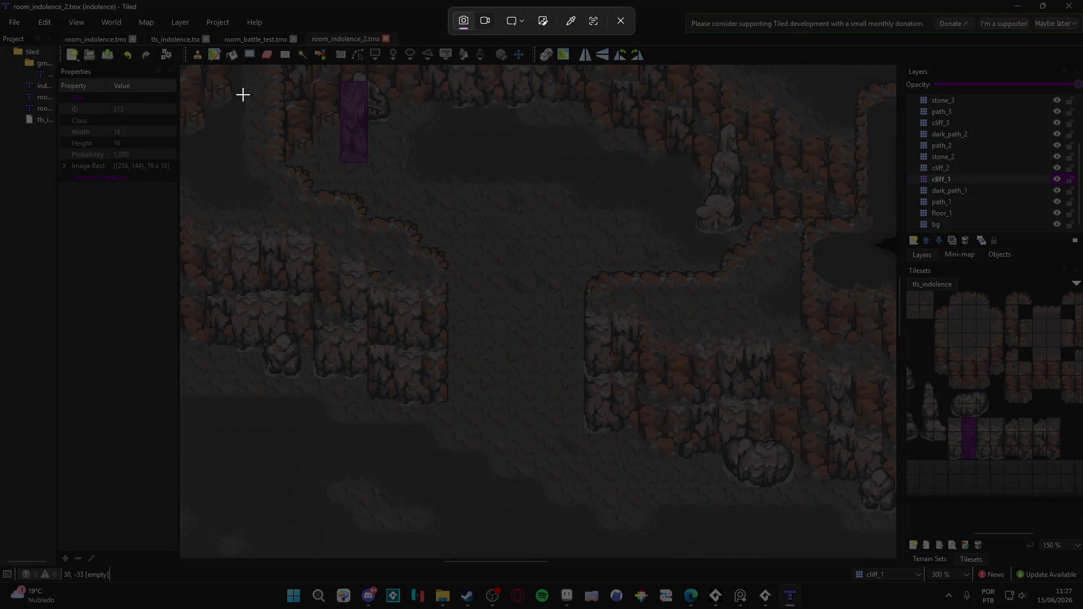
pyautogui.click(620, 21)
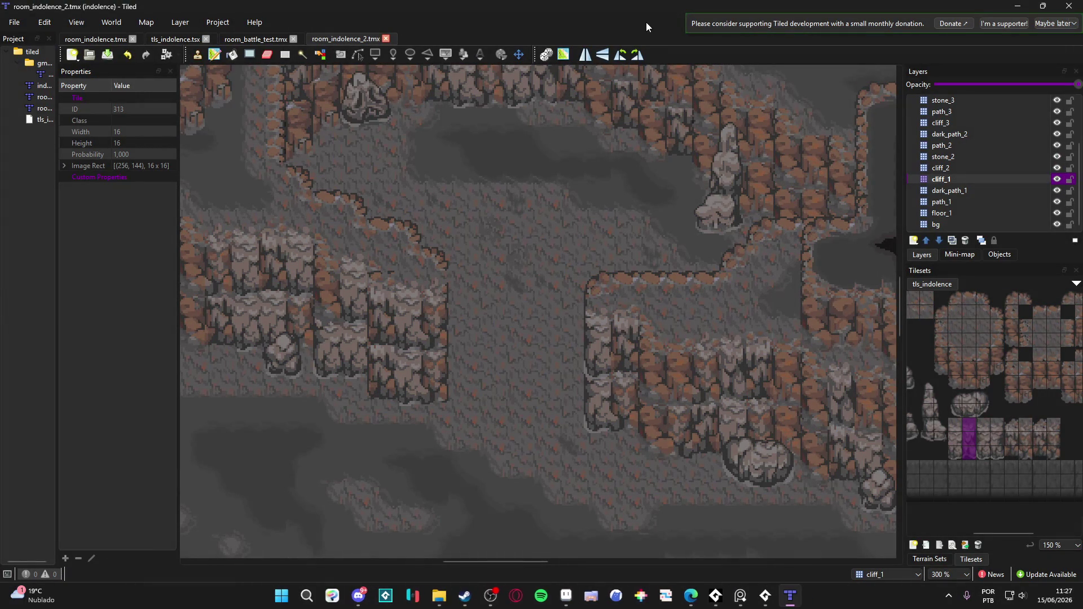
pyautogui.press('super+shift+s')
pyautogui.moveTo(213, 83)
pyautogui.mouseDown()
pyautogui.moveTo(618, 486)
pyautogui.moveTo(790, 534)
pyautogui.moveTo(809, 553)
pyautogui.moveTo(799, 550)
pyautogui.mouseUp()
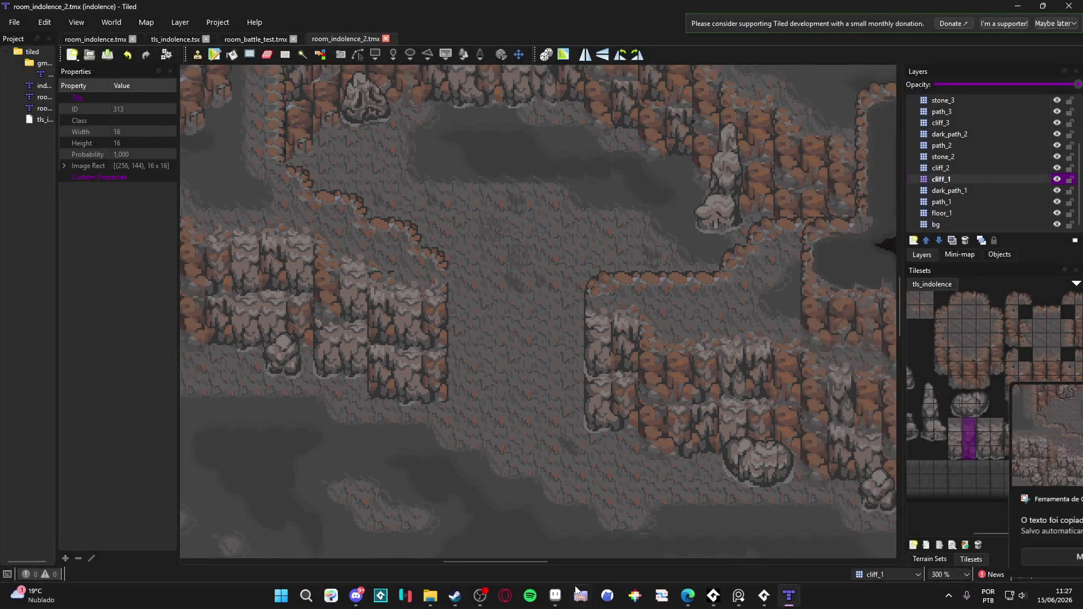
pyautogui.hotkey('alt', 'Tab')
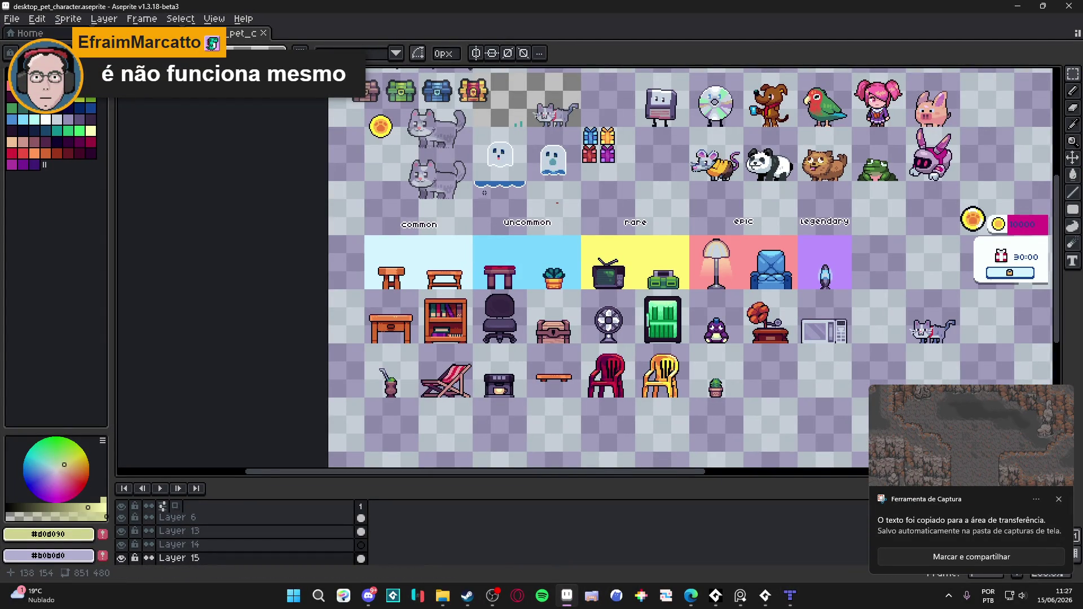
# Dismiss the screenshot notification and close the desktop_pet sprite sheet tab.
pyautogui.hscroll(5, 588, 271)
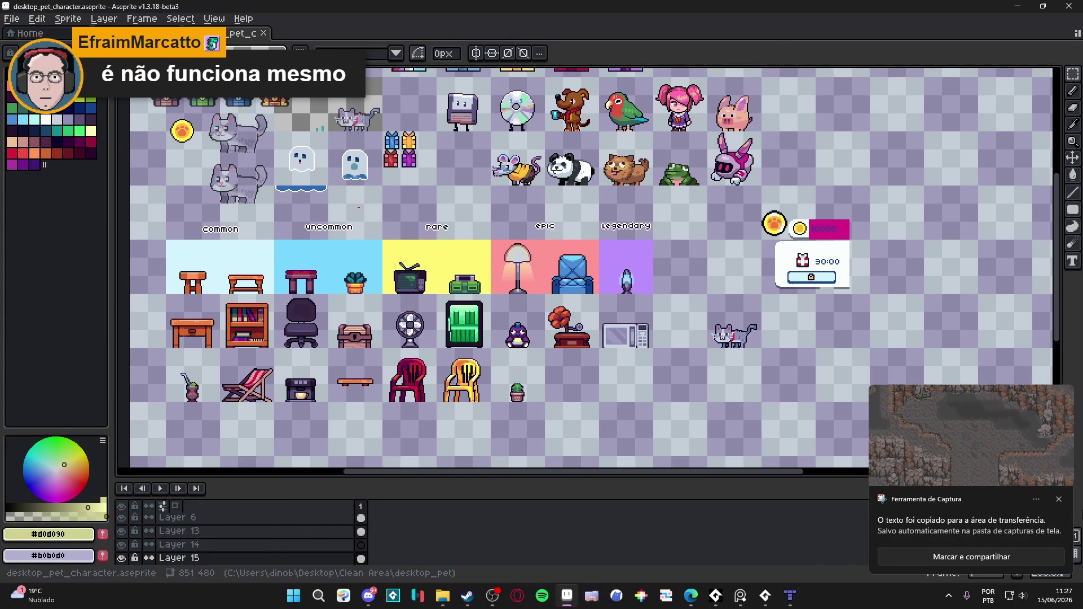
pyautogui.click(1058, 500)
pyautogui.scroll(3, 591, 271)
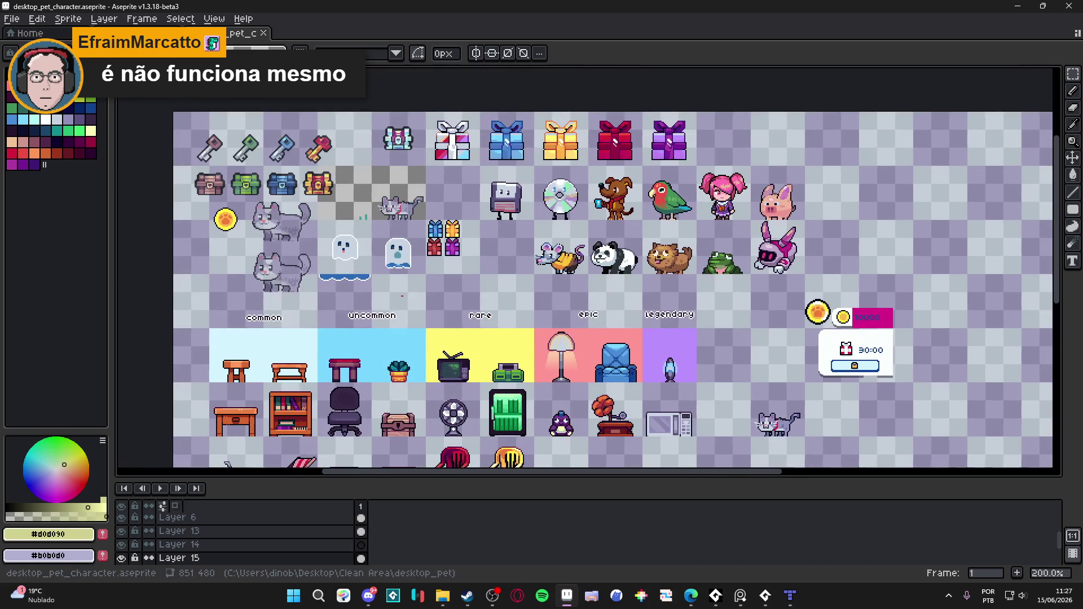
pyautogui.hotkey('ctrl', 'Tab')
pyautogui.click(215, 33)
pyautogui.click(263, 32)
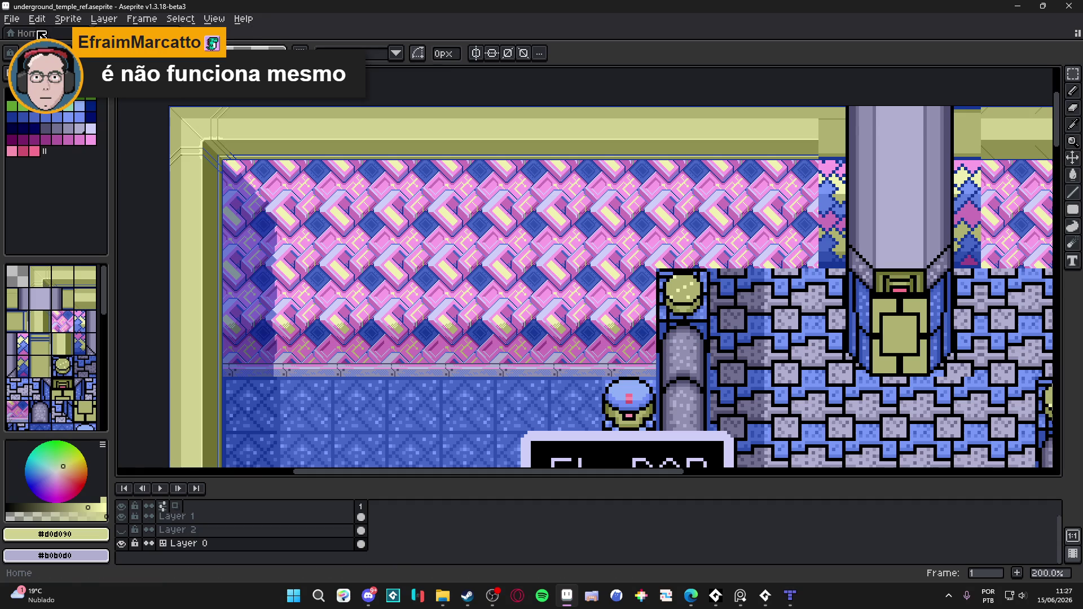
pyautogui.click(26, 33)
pyautogui.hotkey('ctrl', 'Tab')
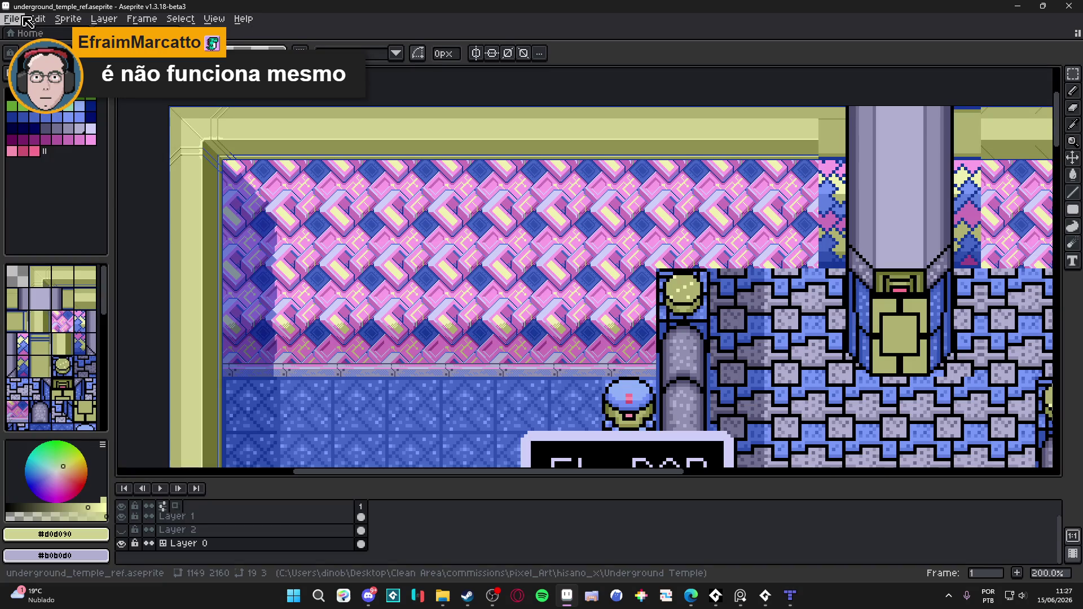
# In Pixel Projects, update the Hysano project and open the Indolence project files.
pyautogui.click(11, 19)
pyautogui.click(355, 43)
pyautogui.click(11, 19)
pyautogui.click(34, 59)
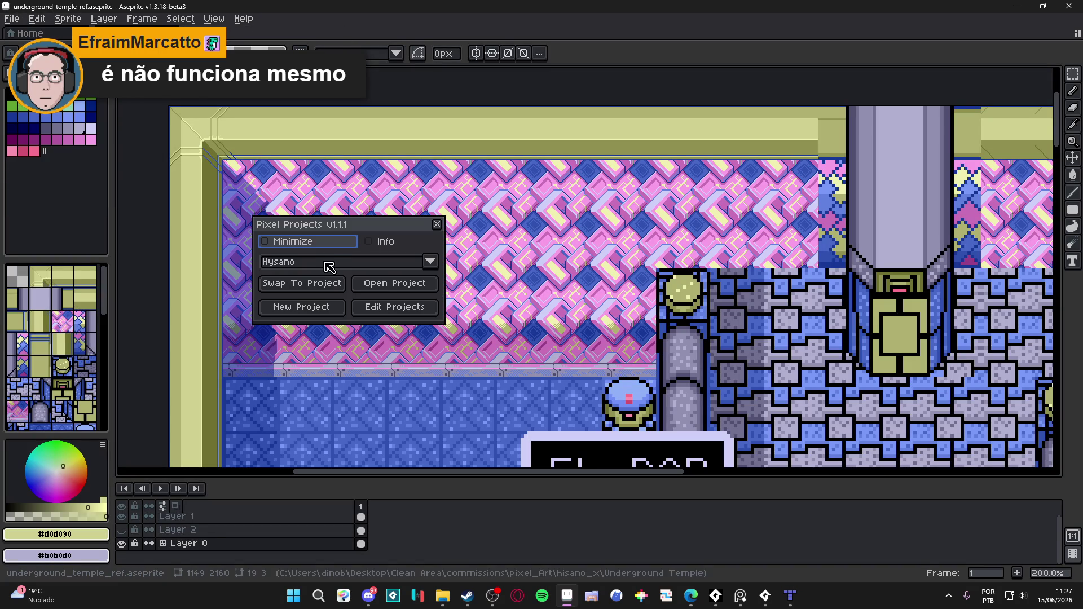
pyautogui.click(410, 306)
pyautogui.click(558, 310)
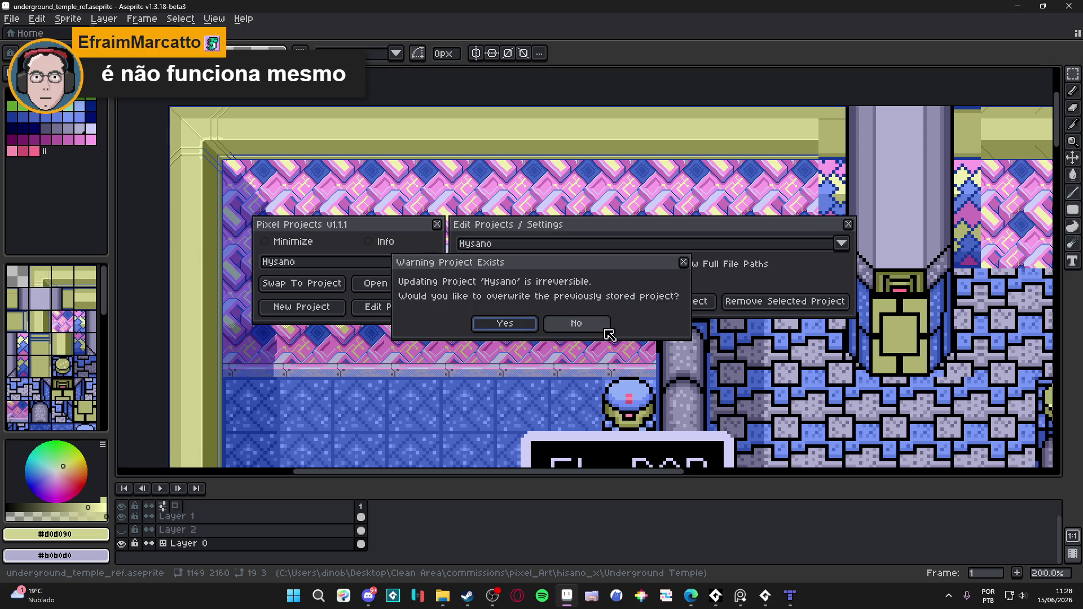
pyautogui.click(498, 322)
pyautogui.click(415, 261)
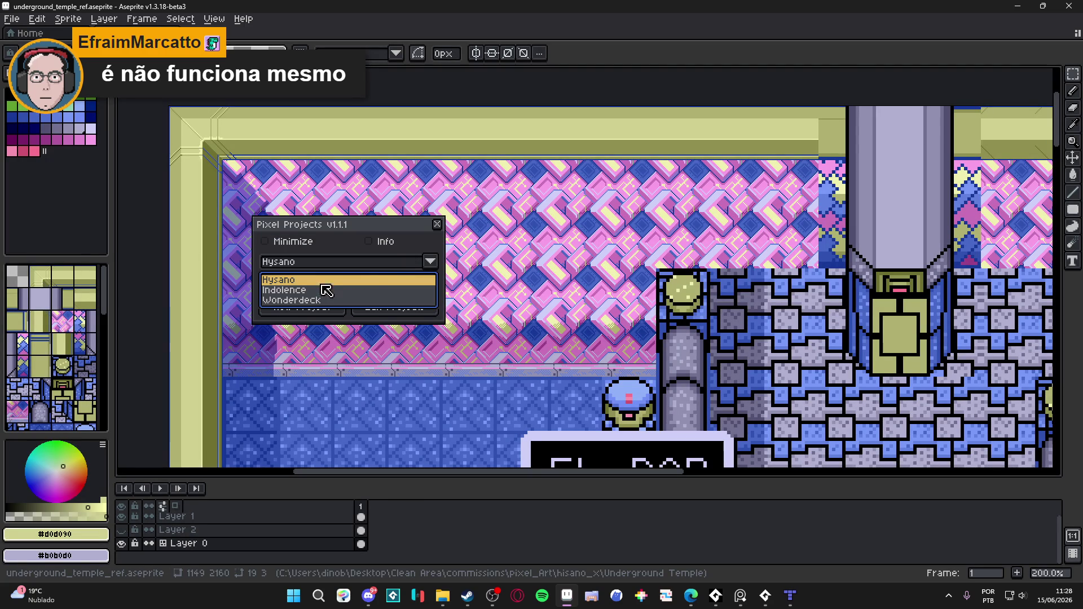
pyautogui.click(285, 290)
pyautogui.click(301, 283)
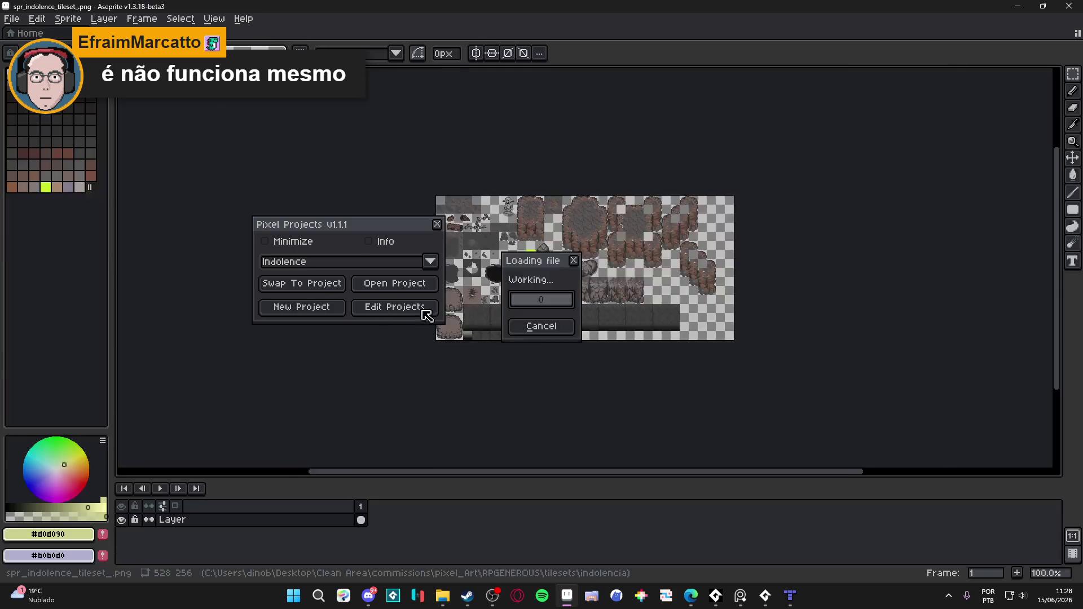
pyautogui.click(441, 227)
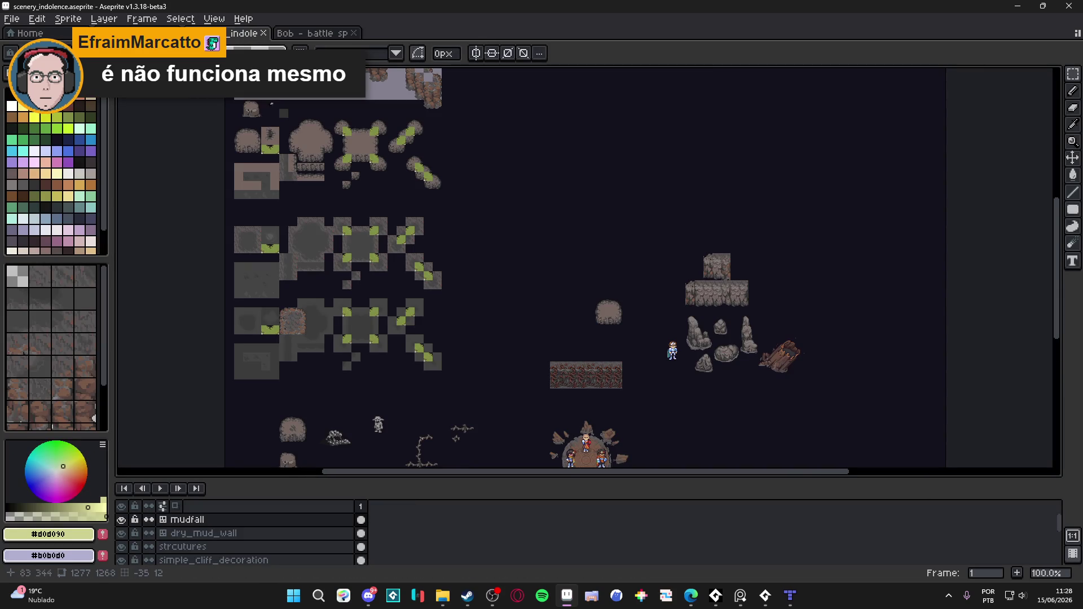
# Create a new 1044×830 sprite, paste the cave screenshot, and open the Sprite Size dialog.
pyautogui.scroll(3, 533, 292)
pyautogui.press('Escape')
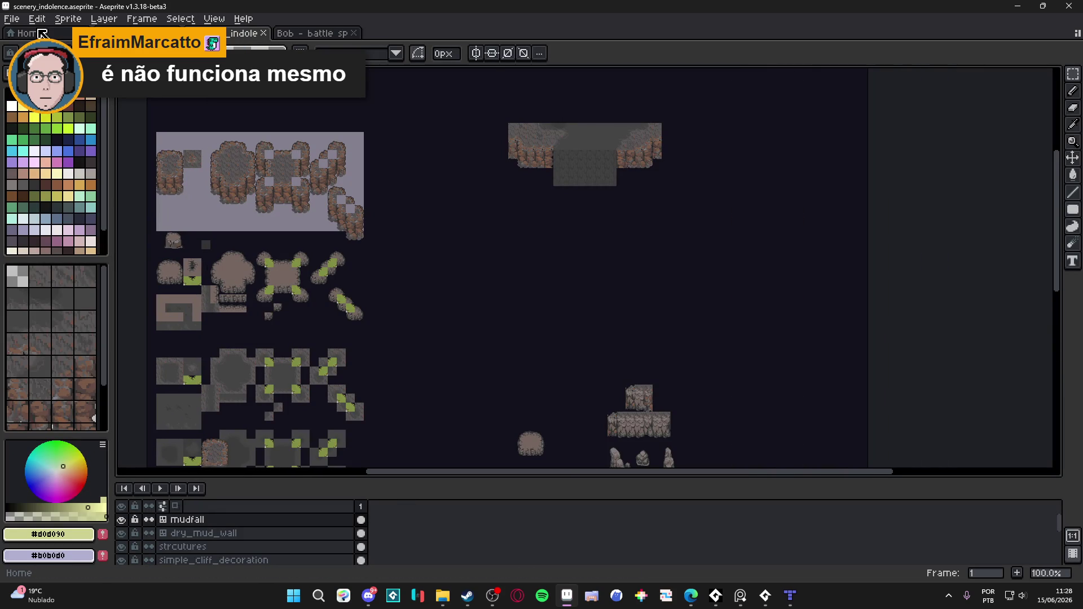
pyautogui.click(12, 19)
pyautogui.click(27, 38)
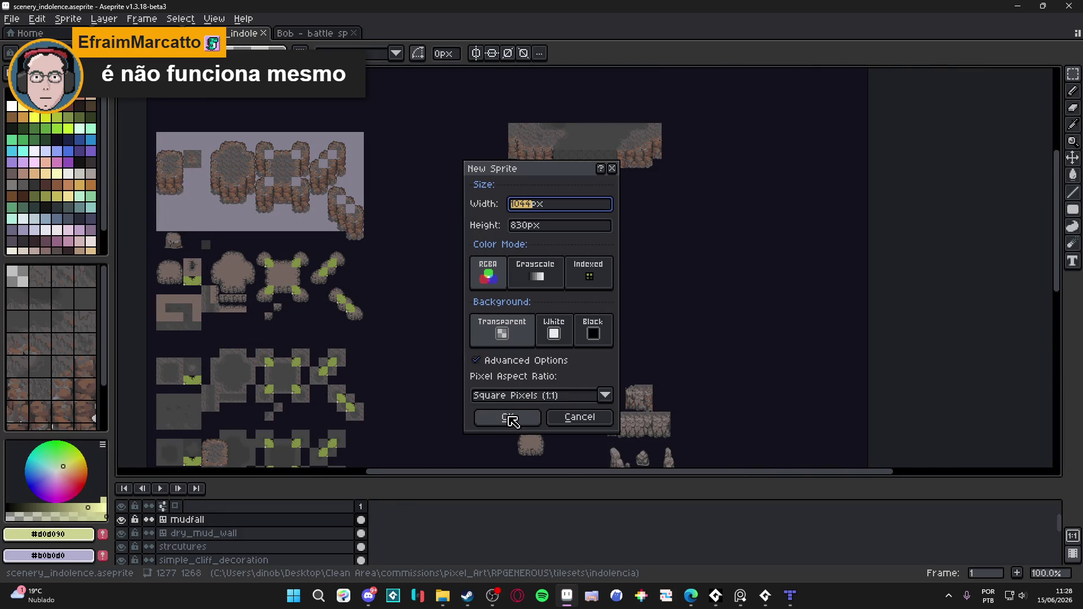
pyautogui.click(510, 418)
pyautogui.hotkey('ctrl', 'v')
pyautogui.press('Return')
pyautogui.hotkey('alt', 's')
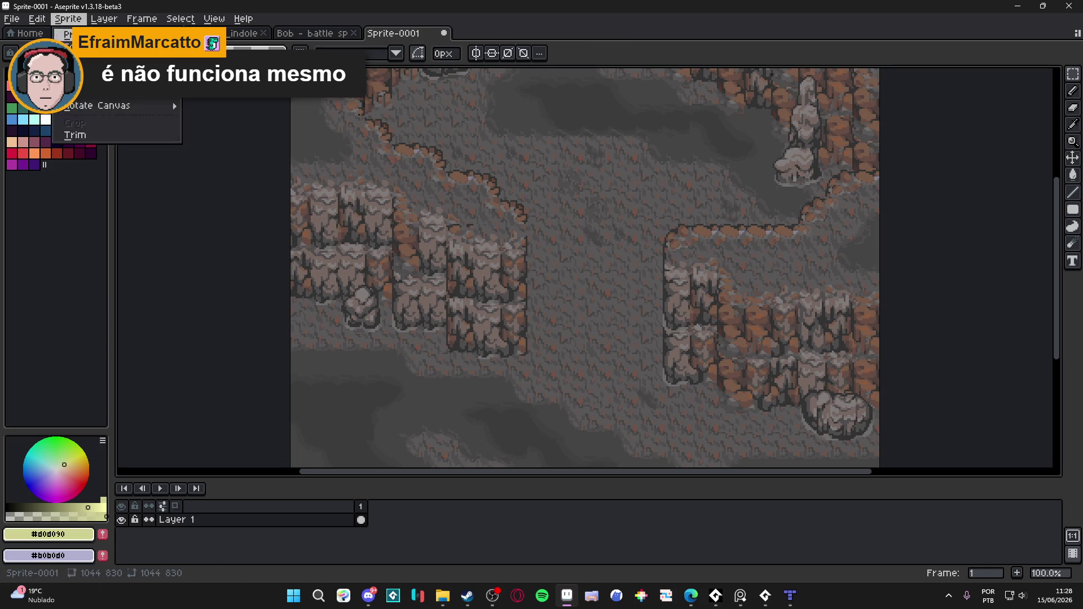
pyautogui.press('s')
pyautogui.click(812, 151)
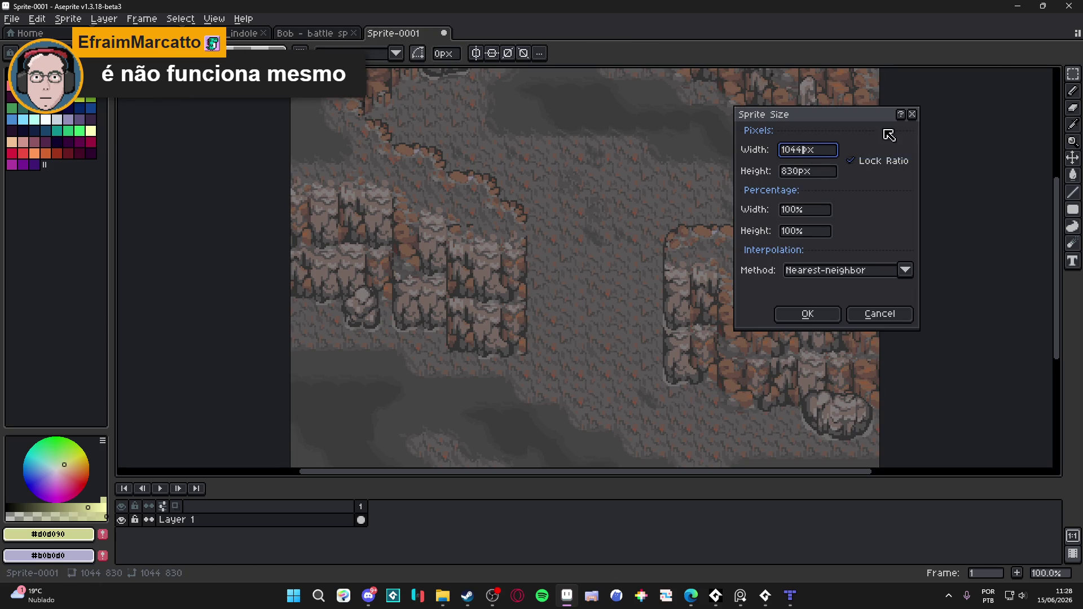
# Divide the width by 3 so Sprite-0001 shrinks to 348×276 pixels.
pyautogui.write('/3')
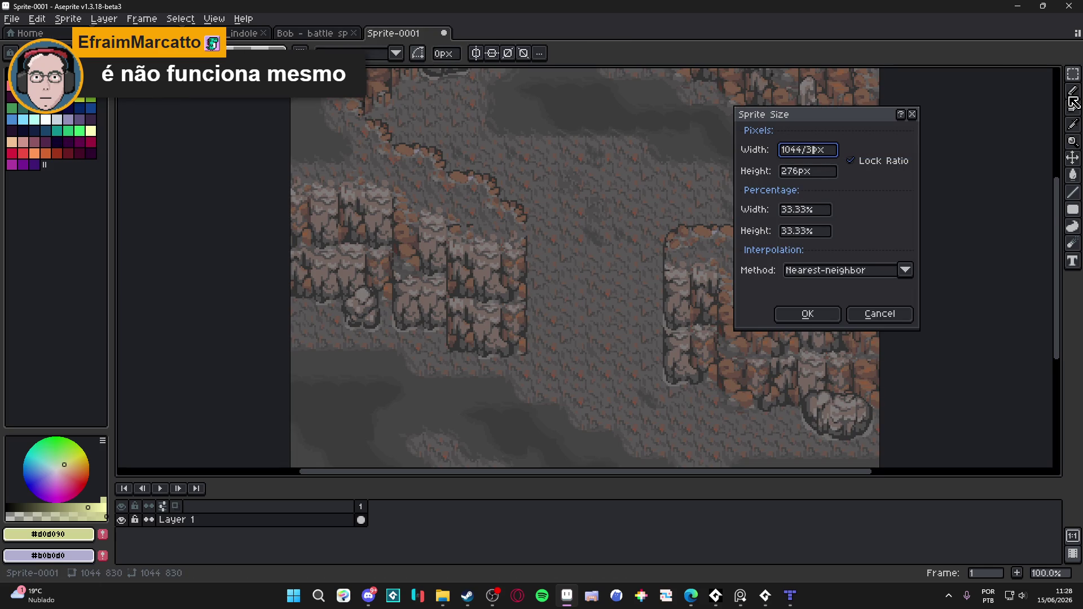
pyautogui.press('Return')
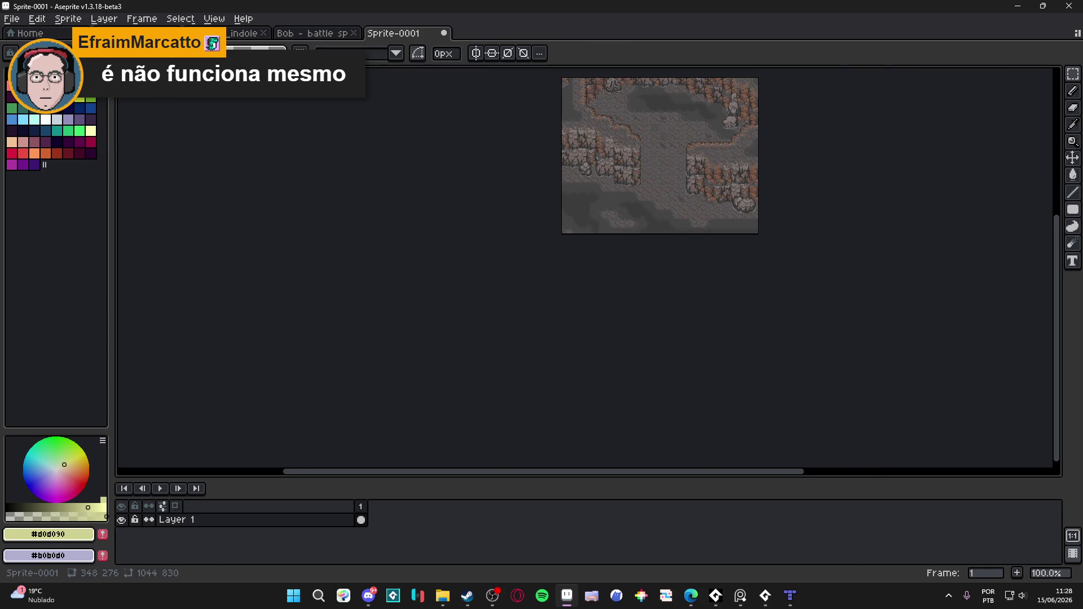
pyautogui.hotkey('alt', 'Tab')
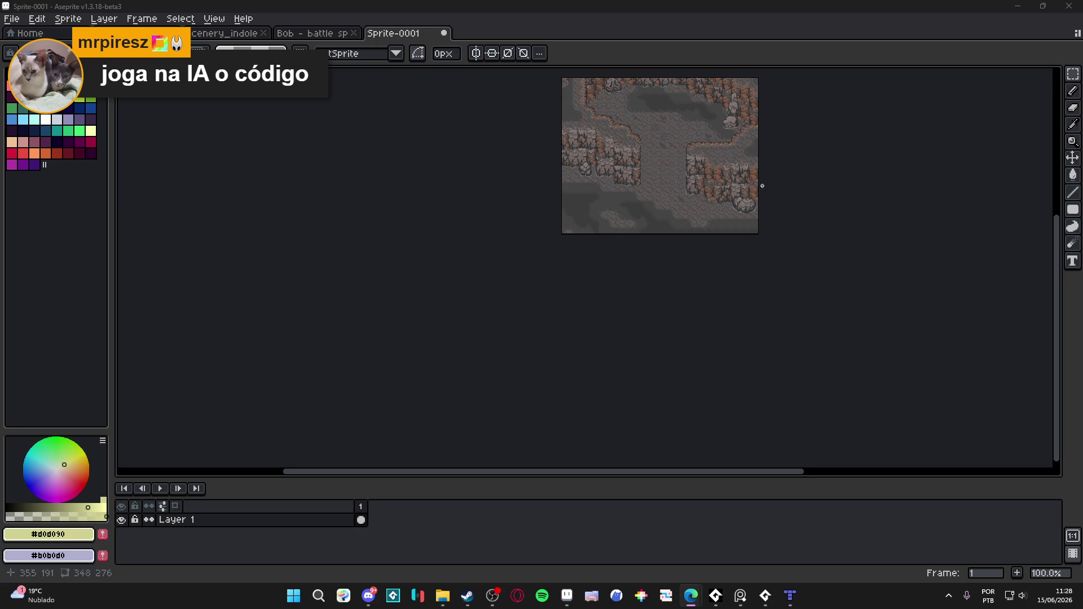
# Paste the shrunken cave map into scenery_indolence, reposition it, then delete it from mudfall.
pyautogui.moveTo(762, 186); pyautogui.dragTo(692, 337)
pyautogui.scroll(1, 622, 337)
pyautogui.moveTo(558, 269); pyautogui.dragTo(555, 255)
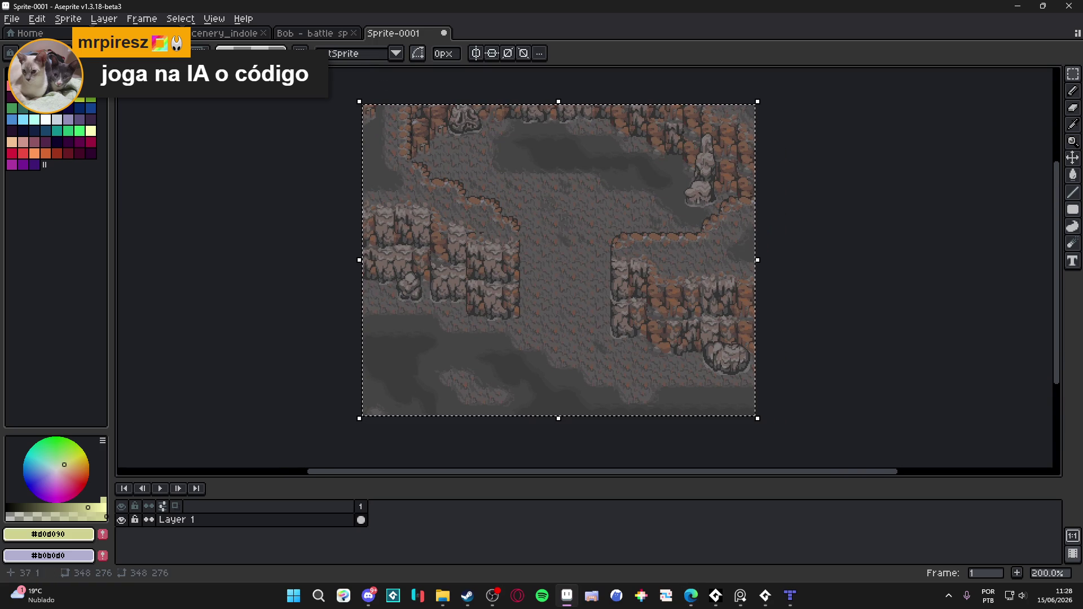
pyautogui.click(338, 34)
pyautogui.click(256, 34)
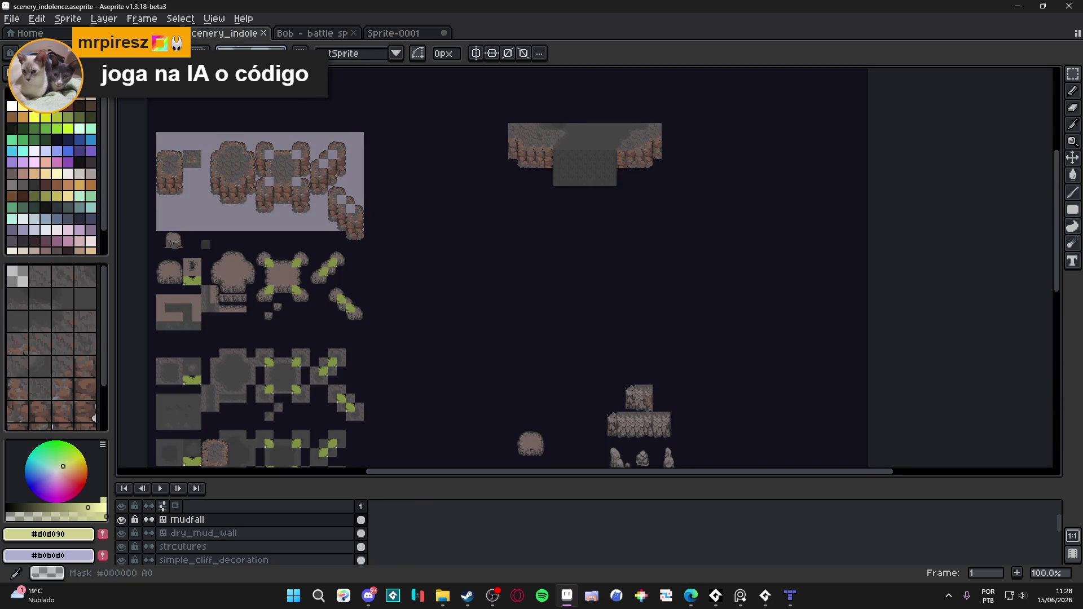
pyautogui.scroll(1, 581, 229)
pyautogui.scroll(1, 571, 208)
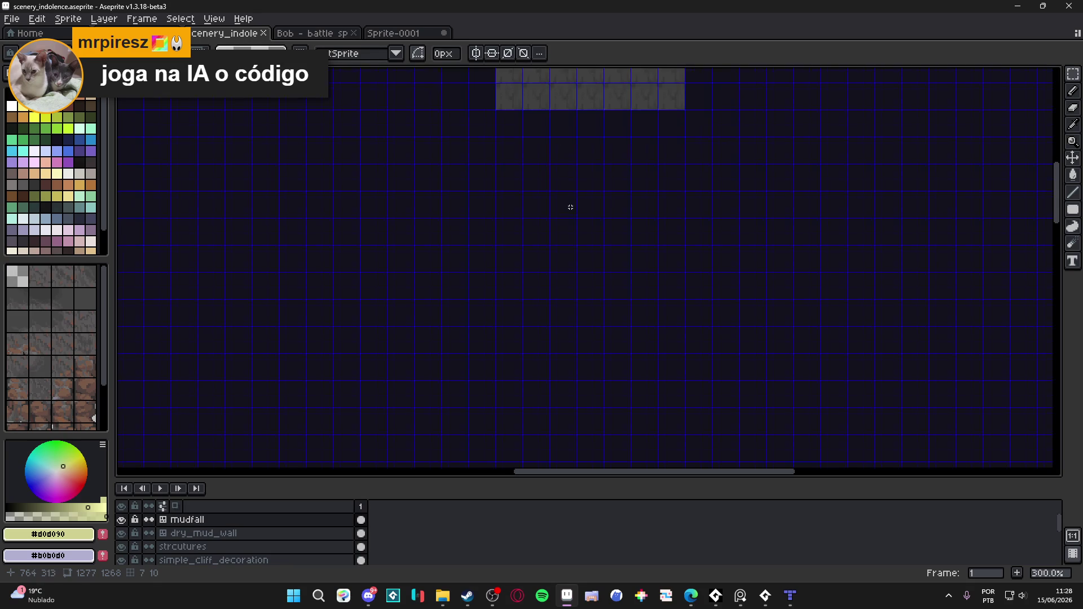
pyautogui.hotkey('ctrl', 'v')
pyautogui.moveTo(540, 311); pyautogui.dragTo(546, 285)
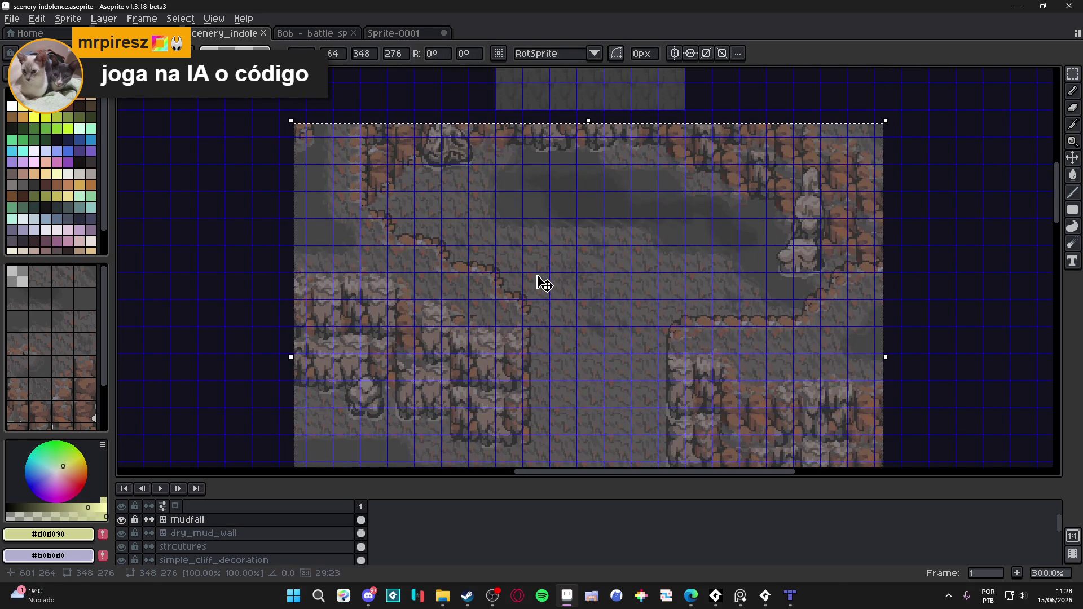
pyautogui.scroll(1, 460, 222)
pyautogui.moveTo(459, 223)
pyautogui.mouseDown()
pyautogui.moveTo(497, 264)
pyautogui.moveTo(472, 254)
pyautogui.moveTo(443, 201)
pyautogui.mouseUp()
pyautogui.scroll(-5, 475, 235)
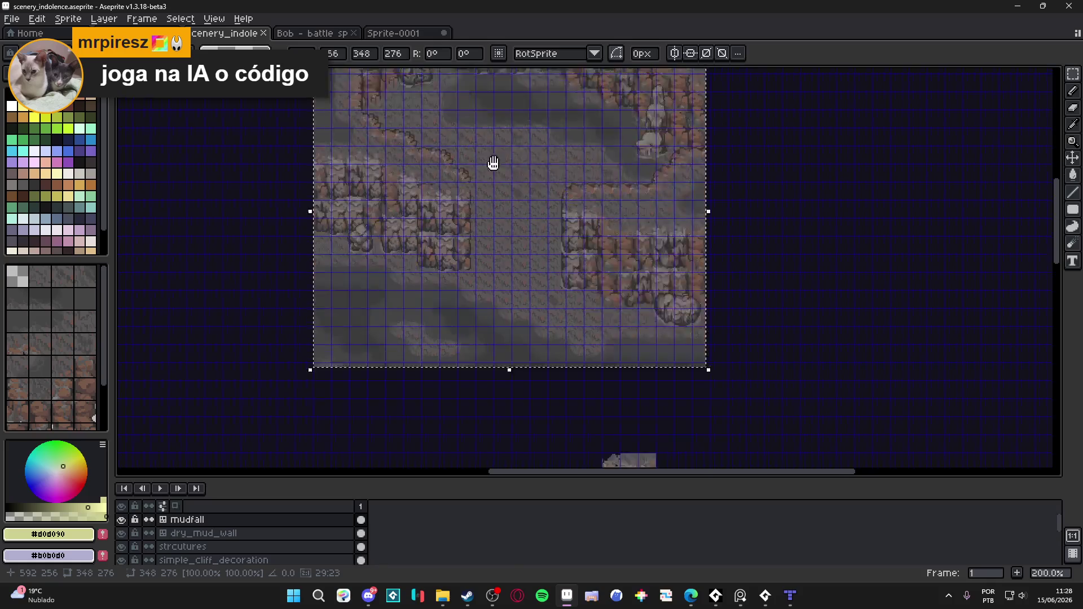
pyautogui.press('Delete')
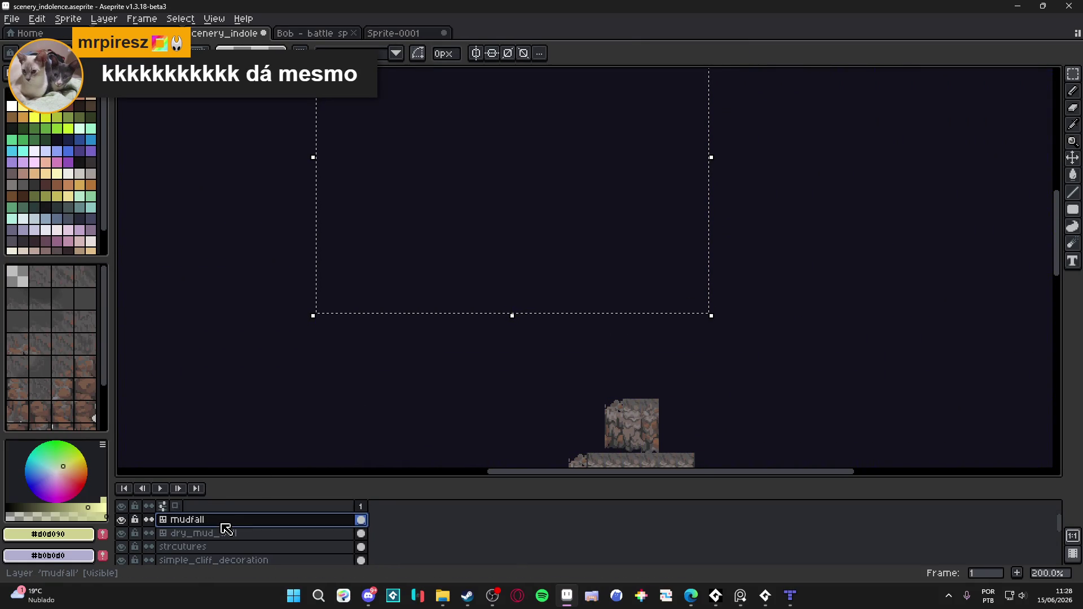
# Add a new Layer 6 and paste the cave map onto it, positioning it over the sheet.
pyautogui.hotkey('shift', 'n')
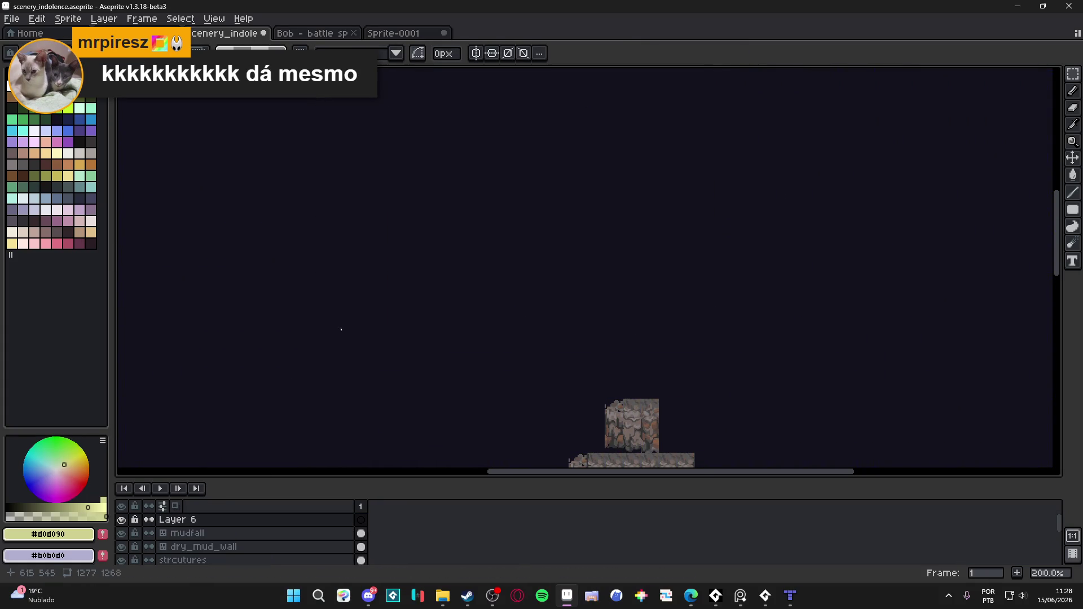
pyautogui.hotkey('ctrl', 'v')
pyautogui.moveTo(519, 261)
pyautogui.mouseDown()
pyautogui.moveTo(612, 428)
pyautogui.moveTo(564, 323)
pyautogui.mouseUp()
# Nudge the cave map one pixel up-left and commit its placement.
pyautogui.scroll(3, 564, 322)
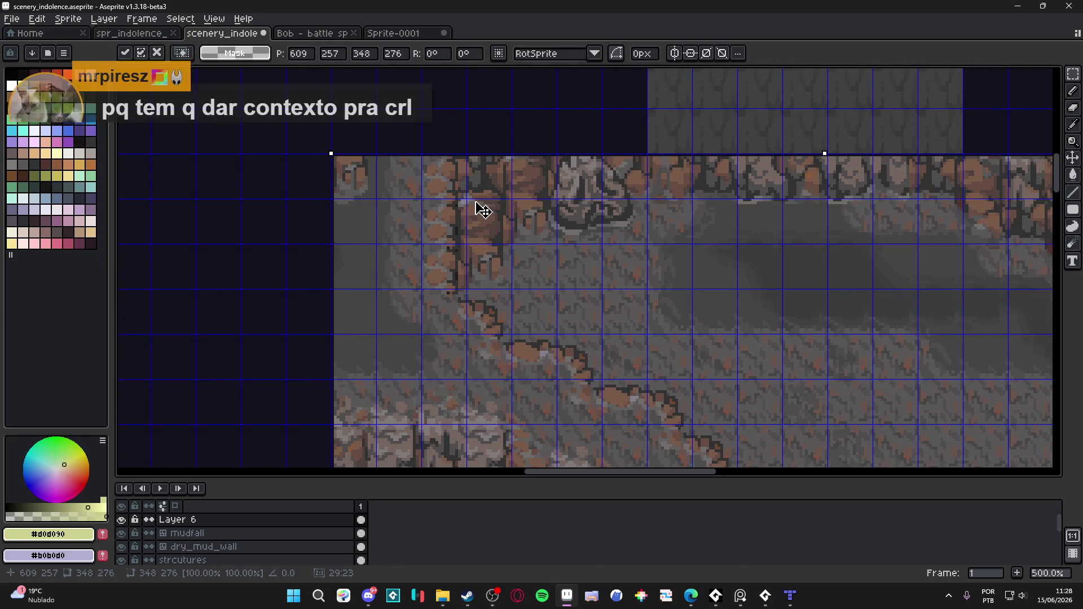
pyautogui.moveTo(475, 205); pyautogui.dragTo(474, 201)
pyautogui.press('Return')
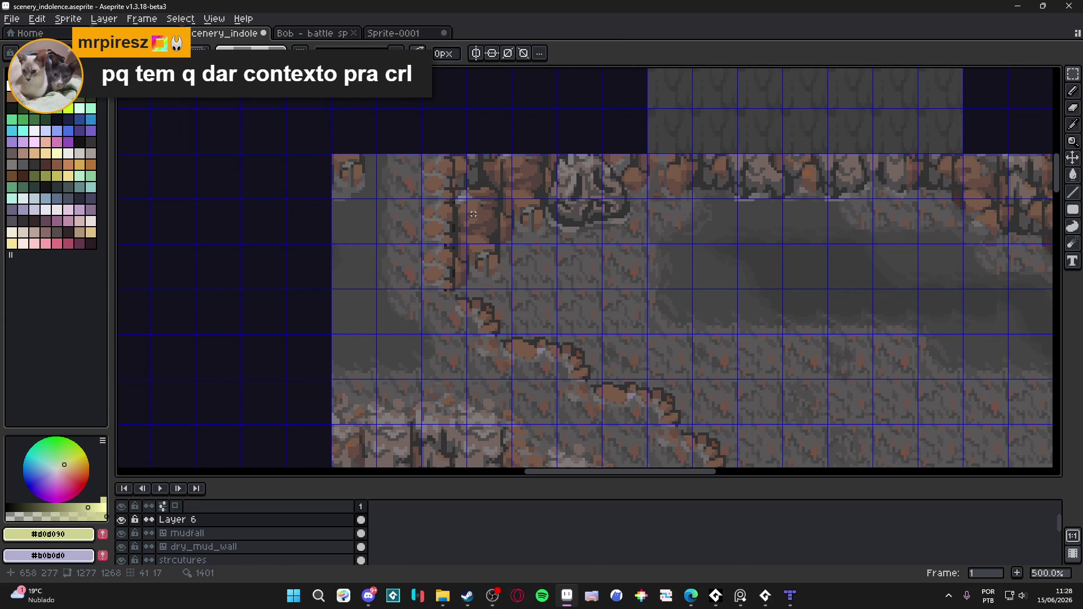
pyautogui.scroll(-3, 473, 227)
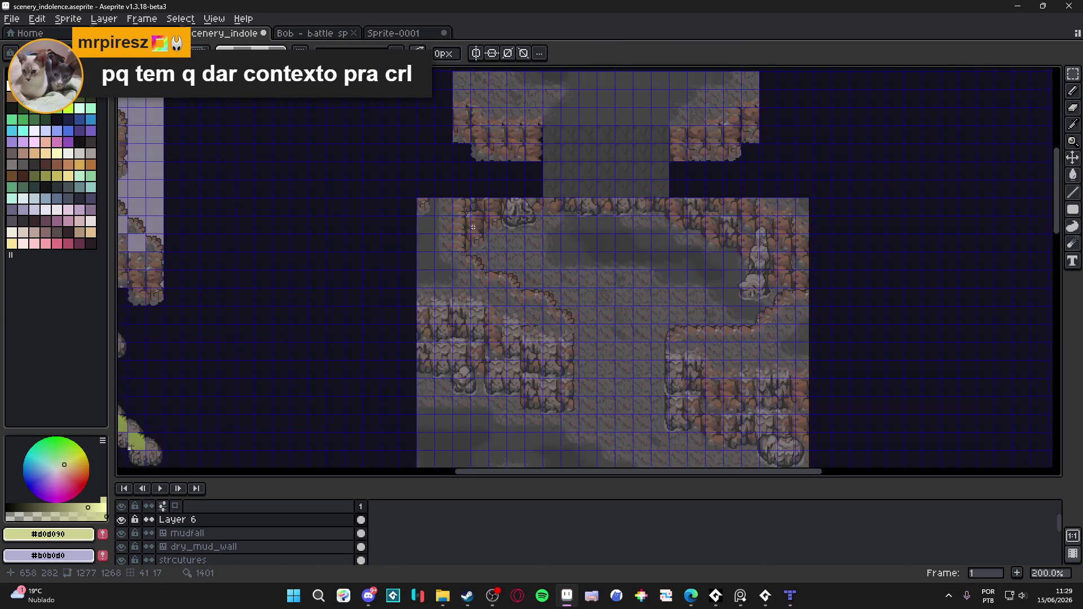
pyautogui.scroll(-5, 477, 221)
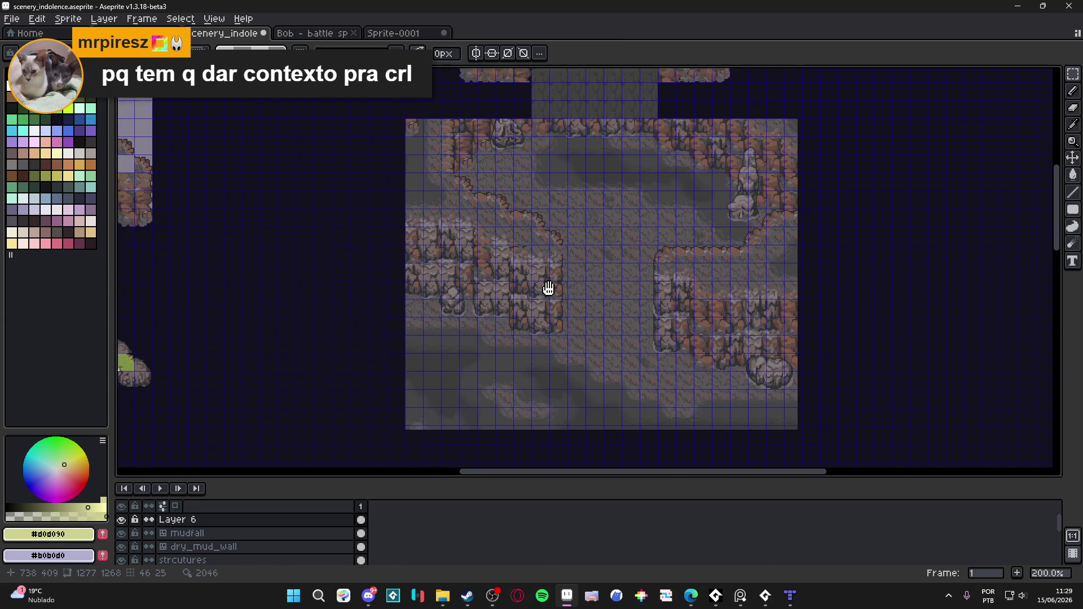
pyautogui.press("ctrl+'")
# Sample the mud brown and the dark grey #4f4d4d from the canvas.
pyautogui.scroll(-1, 519, 331)
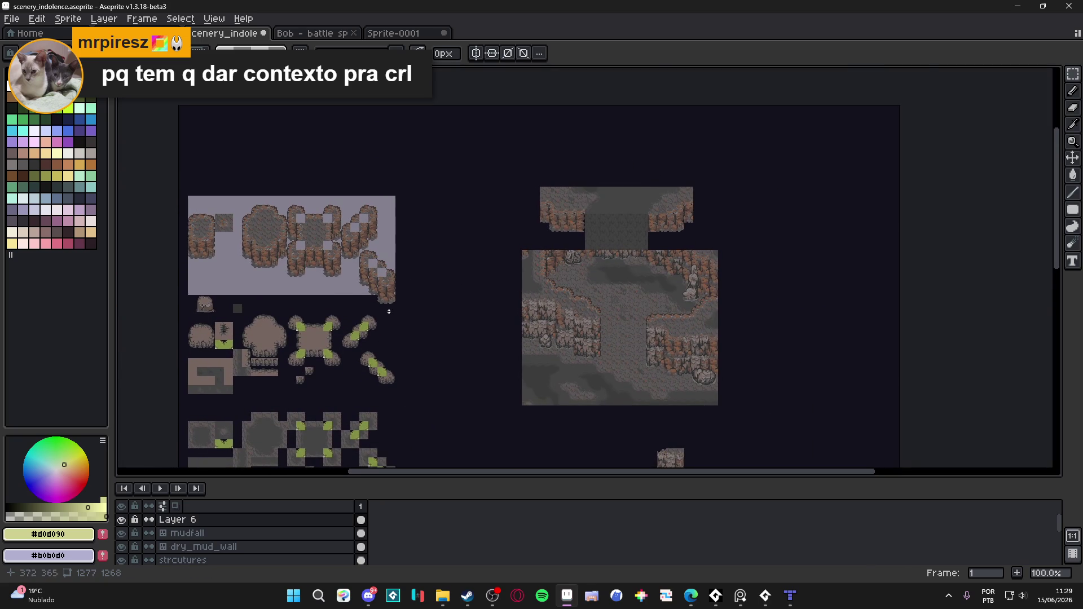
pyautogui.scroll(-3, 443, 248)
pyautogui.scroll(2, 443, 247)
pyautogui.keyDown('alt'); pyautogui.click(347, 255); pyautogui.keyUp('alt')
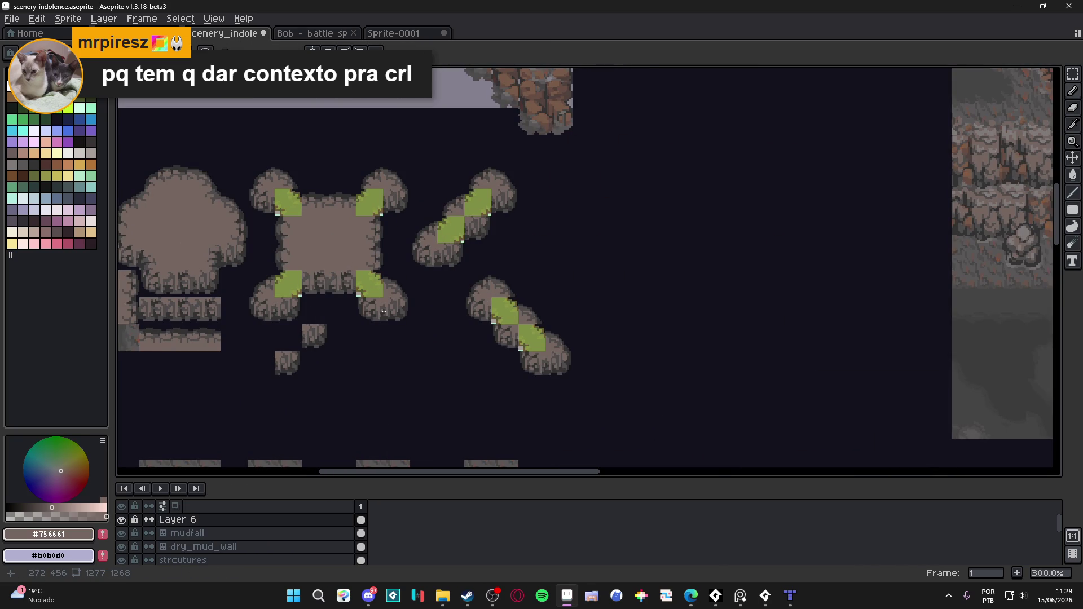
pyautogui.scroll(3, 383, 311)
pyautogui.keyDown('alt'); pyautogui.click(387, 296); pyautogui.keyUp('alt')
pyautogui.scroll(-2, 451, 310)
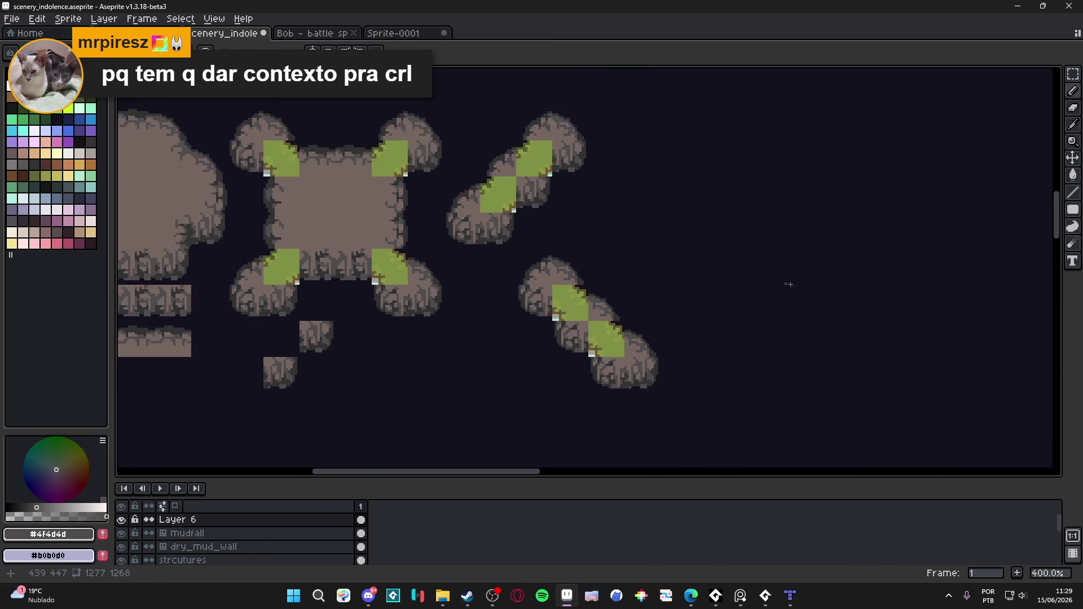
pyautogui.moveTo(789, 284); pyautogui.dragTo(316, 224)
pyautogui.scroll(-1, 510, 321)
# Toggle the tile grid on and off to compare it against the cave map.
pyautogui.press("ctrl+'")
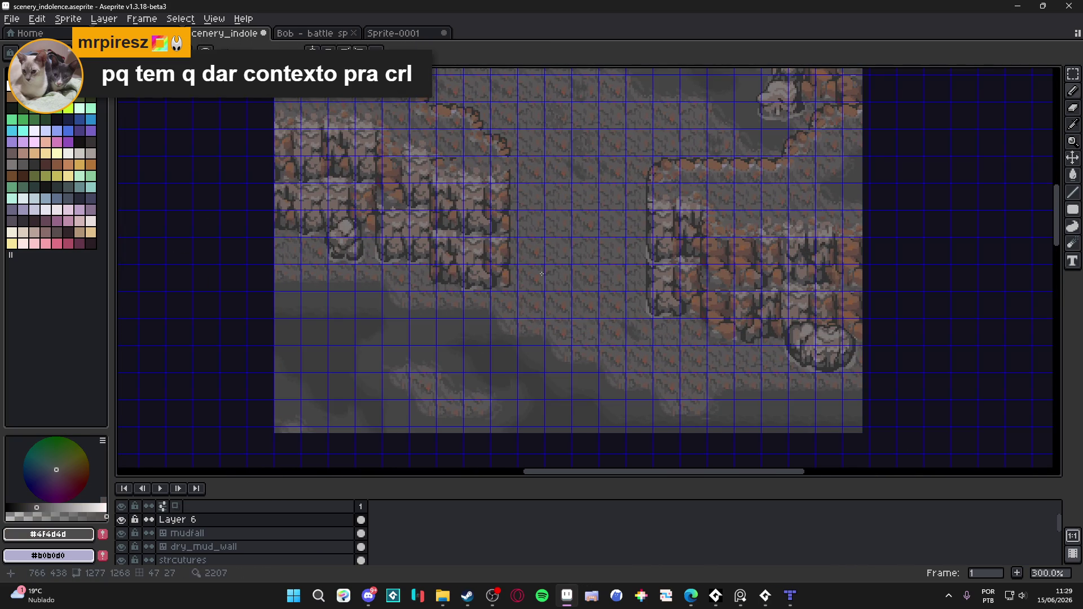
pyautogui.scroll(2, 541, 274)
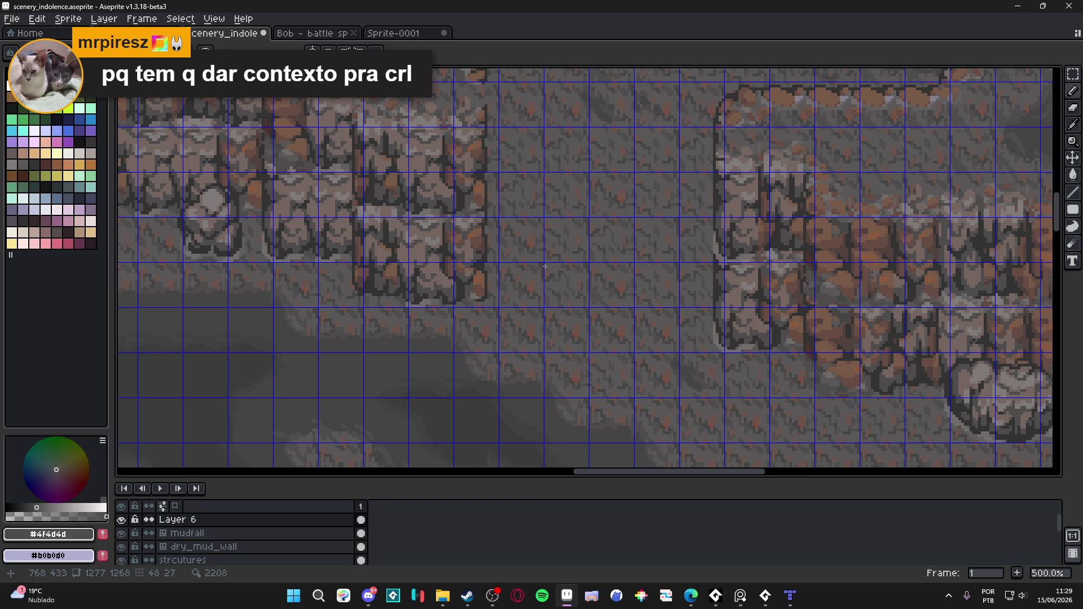
pyautogui.scroll(-2, 545, 266)
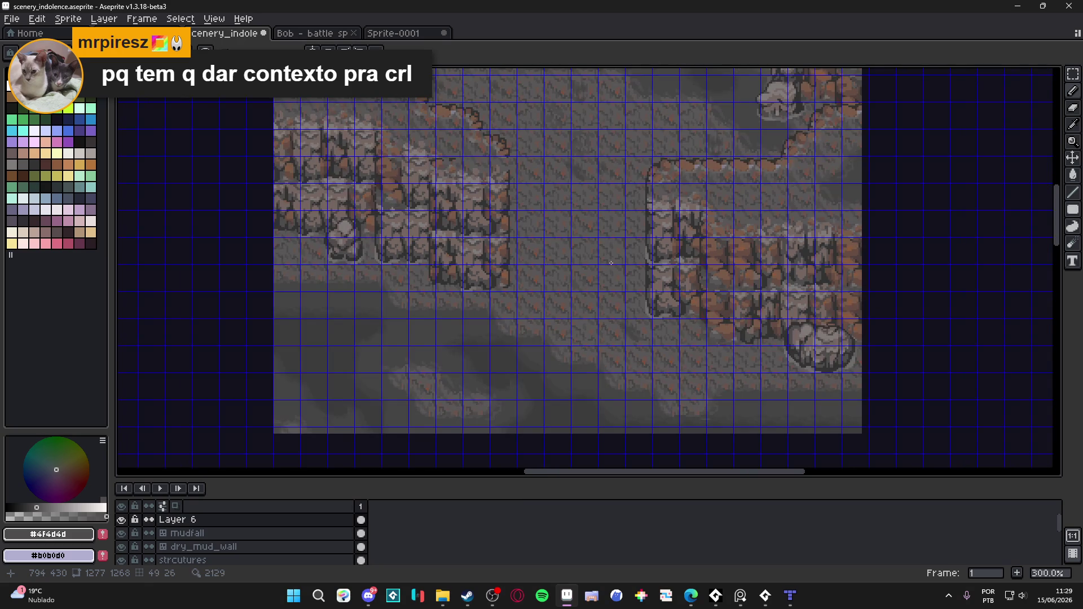
pyautogui.scroll(3, 611, 263)
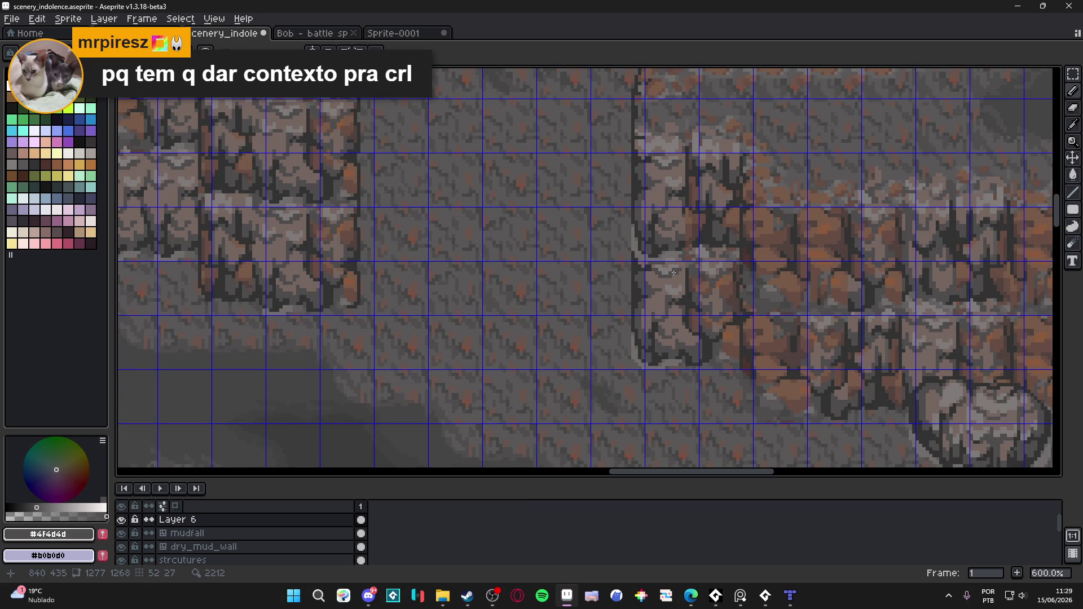
pyautogui.scroll(-4, 673, 272)
pyautogui.scroll(2, 672, 273)
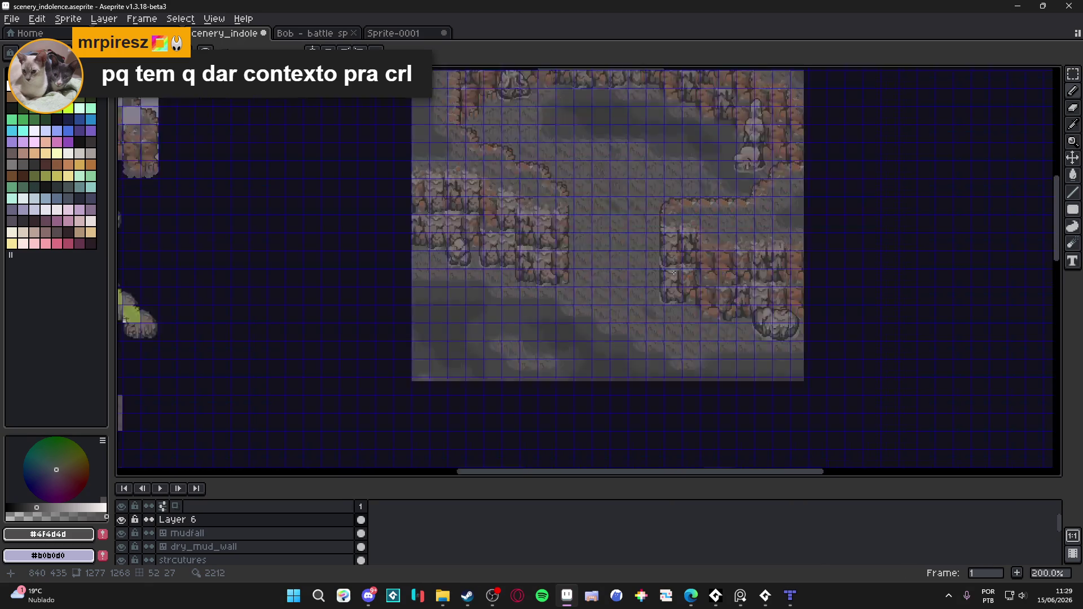
pyautogui.moveTo(365, 284); pyautogui.dragTo(513, 345)
pyautogui.hotkey('ctrl', "'")
pyautogui.scroll(2, 471, 277)
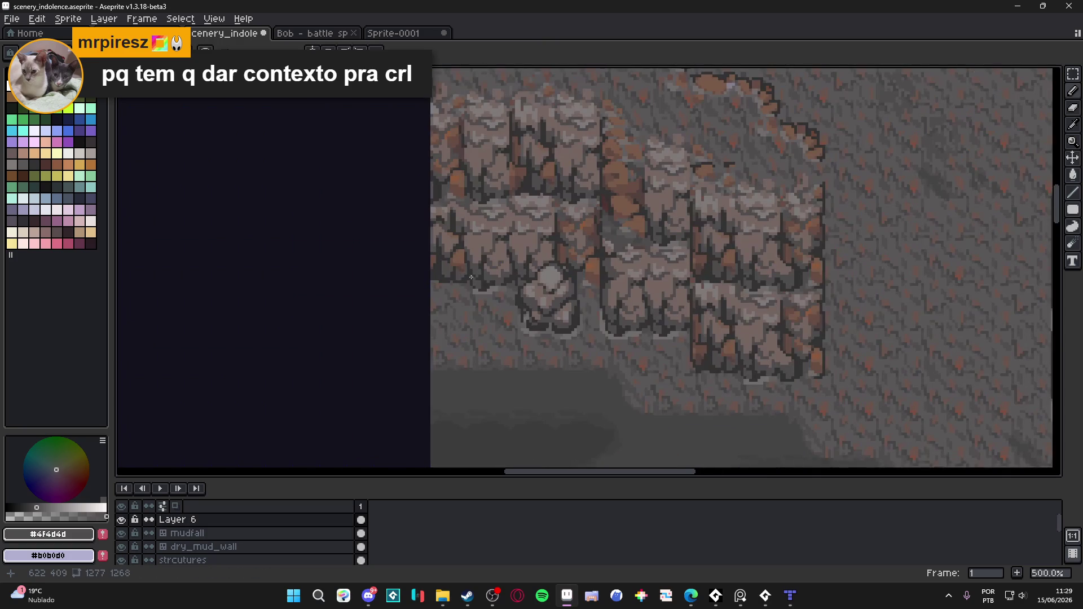
pyautogui.scroll(-3, 471, 277)
pyautogui.hotkey('ctrl', "'")
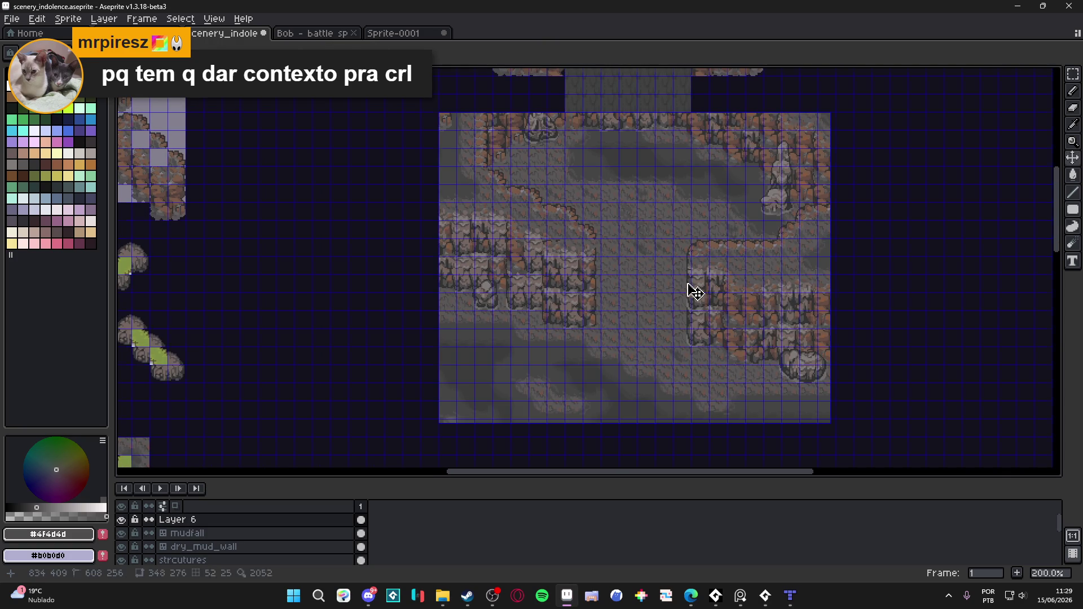
pyautogui.scroll(2, 678, 279)
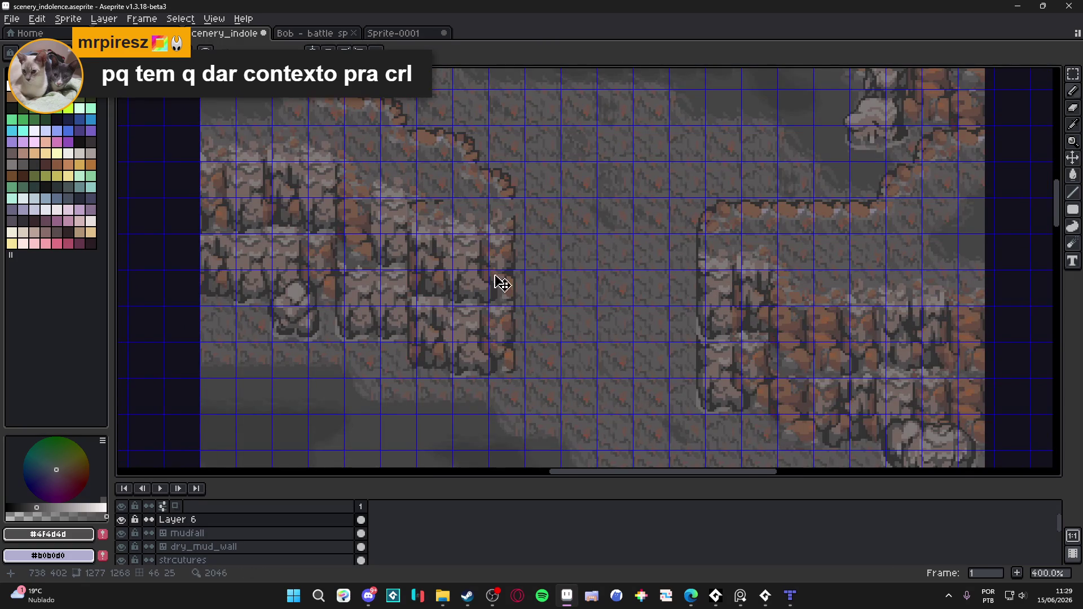
pyautogui.scroll(2, 514, 340)
# Shift Layer 6's map tiles right, down, up three pixels and left onto the grid, then check its visibility.
pyautogui.moveTo(506, 344); pyautogui.dragTo(518, 350)
pyautogui.scroll(-1, 517, 350)
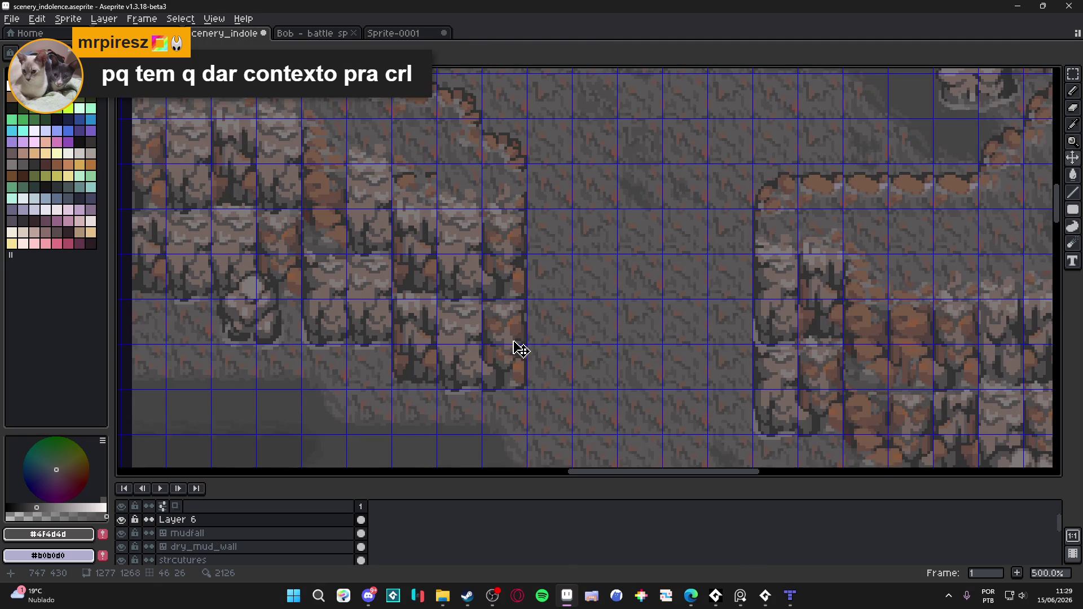
pyautogui.moveTo(772, 385); pyautogui.dragTo(772, 377)
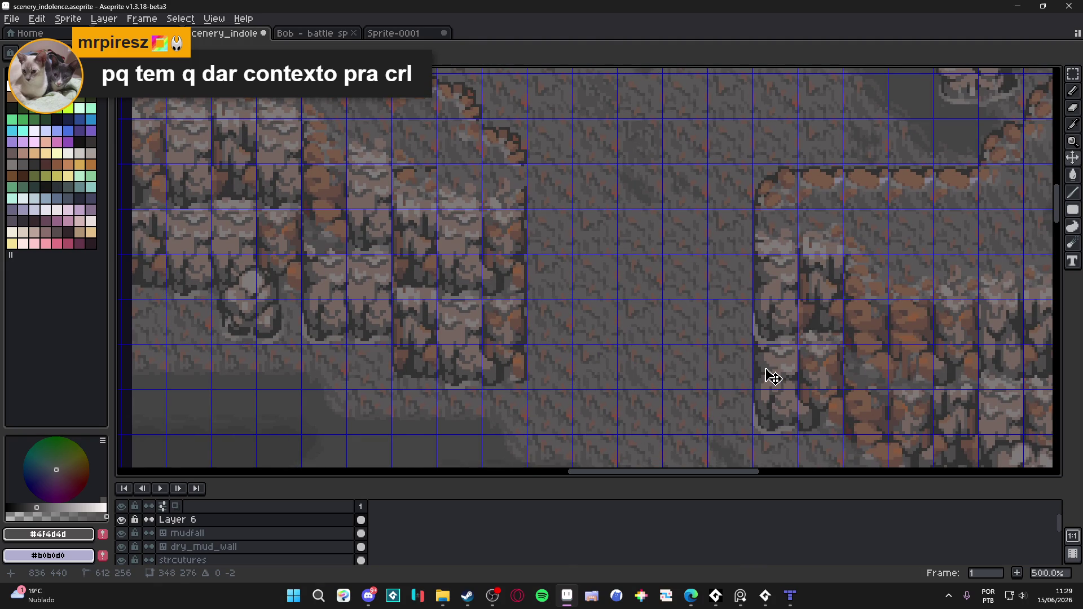
pyautogui.scroll(-1, 772, 377)
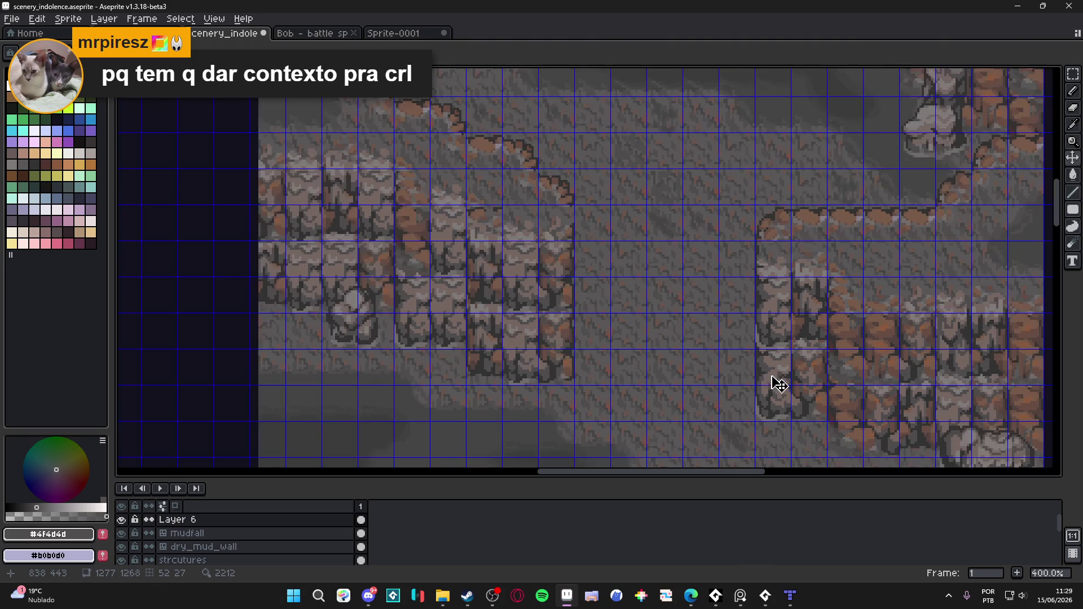
pyautogui.moveTo(776, 380); pyautogui.dragTo(525, 401)
pyautogui.click(124, 521)
pyautogui.click(124, 520)
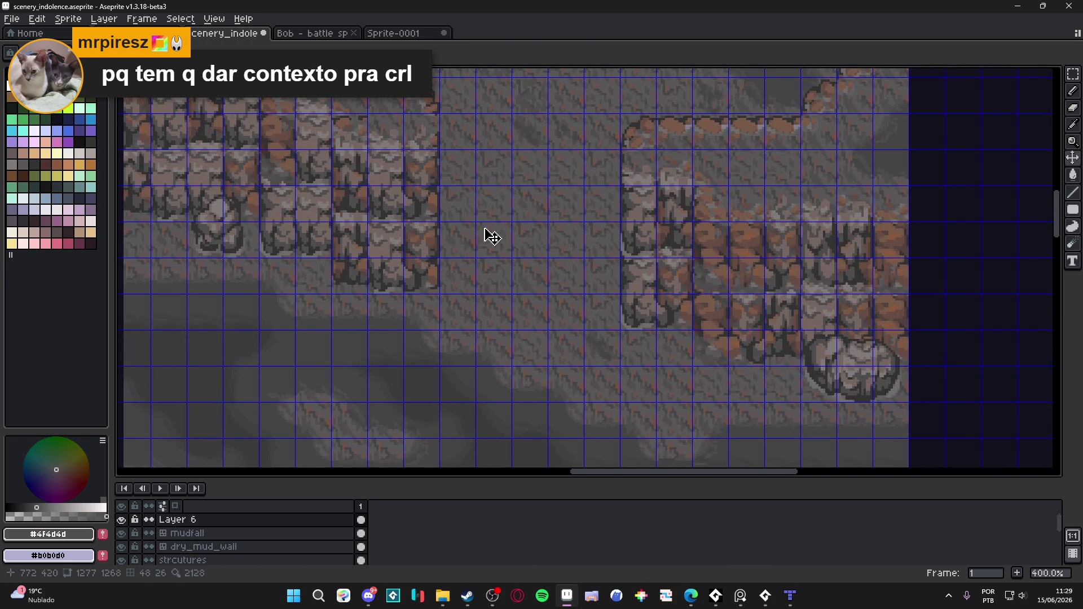
# Select the gap between the rock walls and add a new empty layer above Layer 6.
pyautogui.press('m')
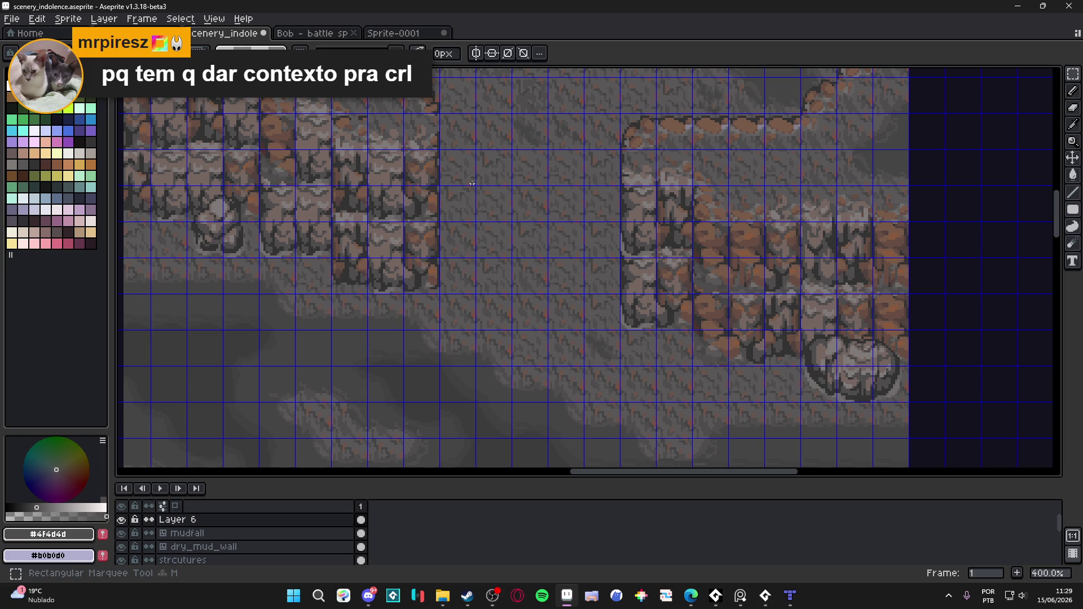
pyautogui.moveTo(449, 157); pyautogui.dragTo(610, 281)
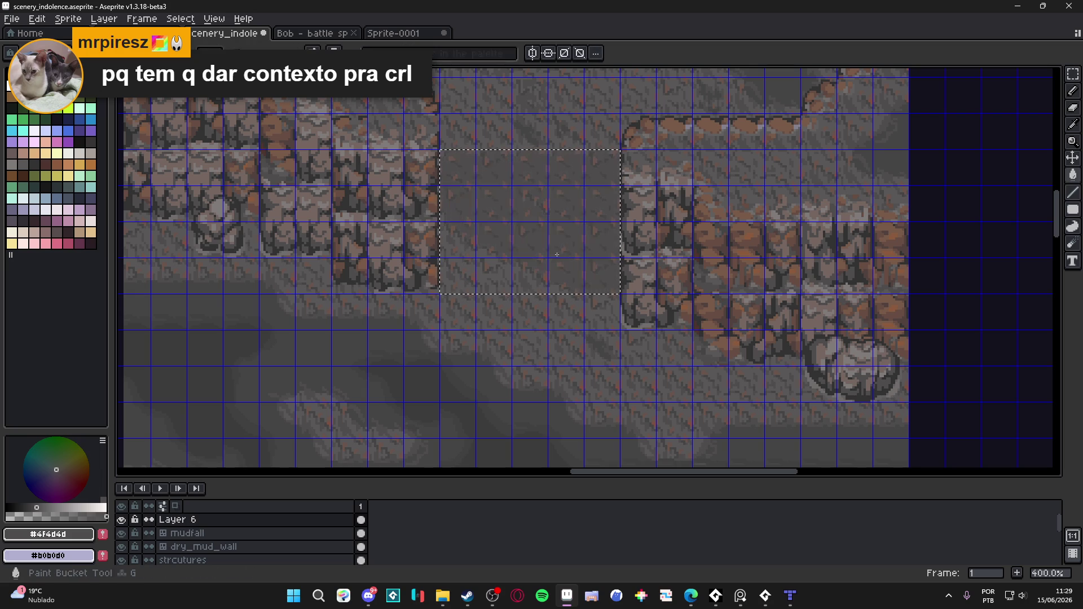
pyautogui.hotkey('ctrl', 'z')
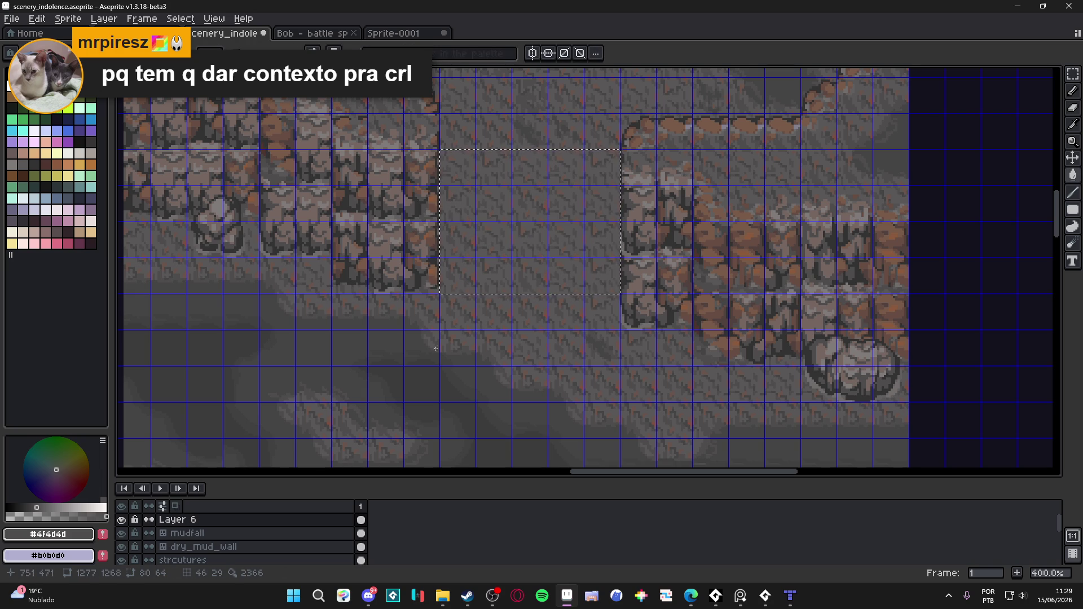
pyautogui.click(122, 520)
pyautogui.click(122, 520)
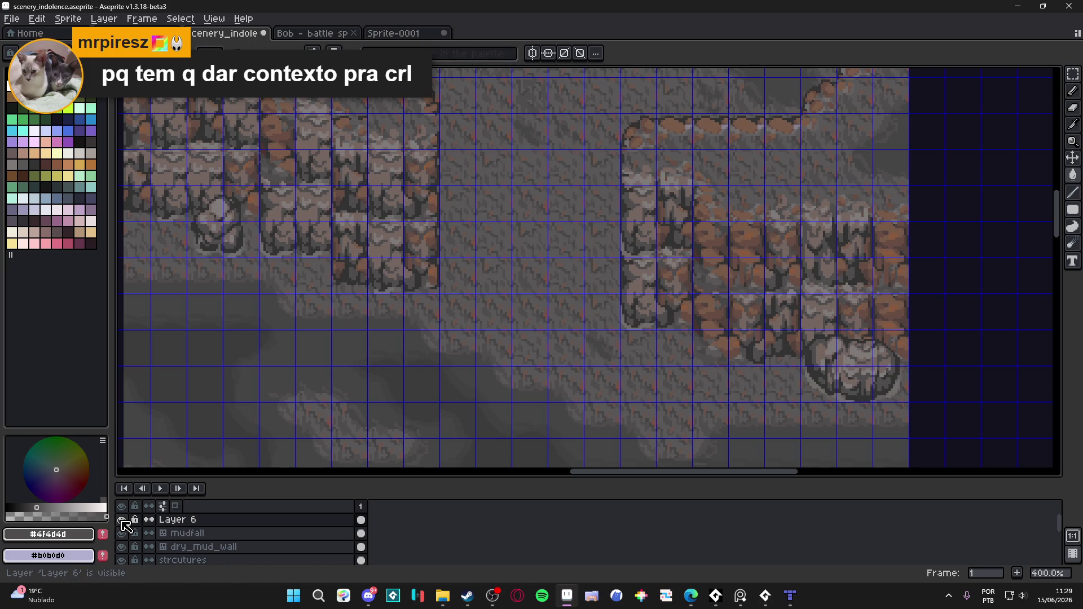
pyautogui.hotkey('shift', 'n')
pyautogui.click(516, 239)
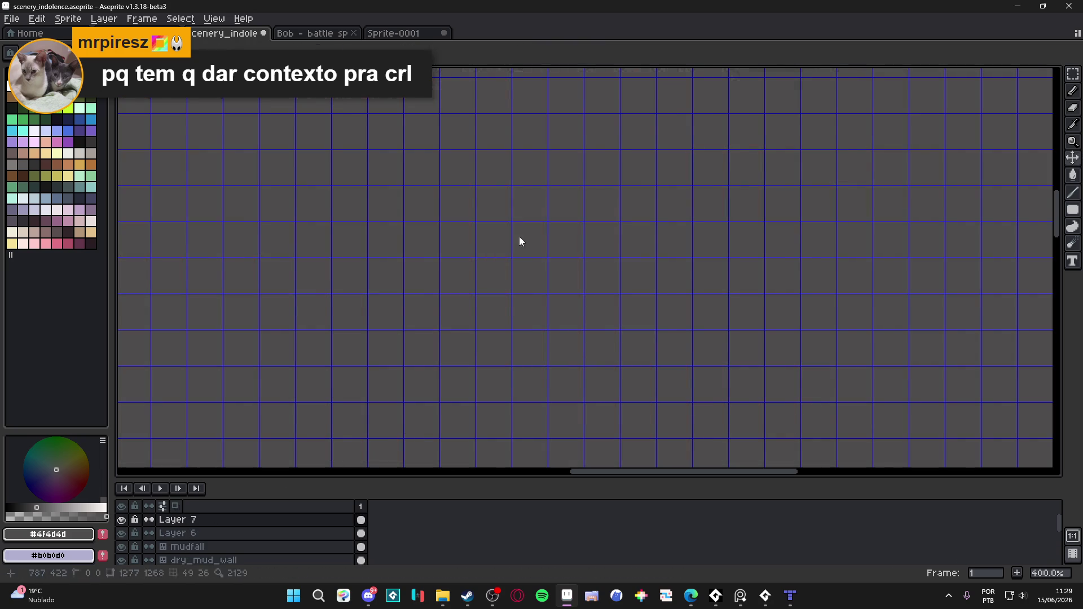
pyautogui.hotkey('ctrl', 'z')
# Reselect the gap and fill it with mud colour #756661, then deselect and hide the grid.
pyautogui.press('m')
pyautogui.moveTo(461, 171); pyautogui.dragTo(585, 270)
pyautogui.press('g')
pyautogui.scroll(-4, 433, 330)
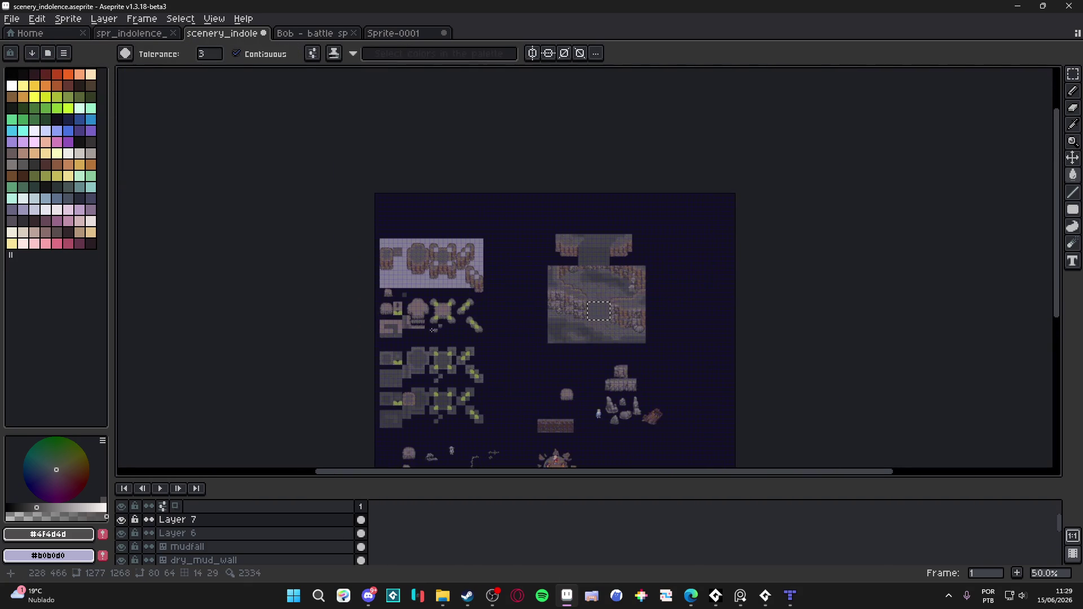
pyautogui.scroll(4, 432, 330)
pyautogui.scroll(2, 283, 223)
pyautogui.keyDown('alt'); pyautogui.click(282, 222); pyautogui.keyUp('alt')
pyautogui.scroll(-2, 283, 223)
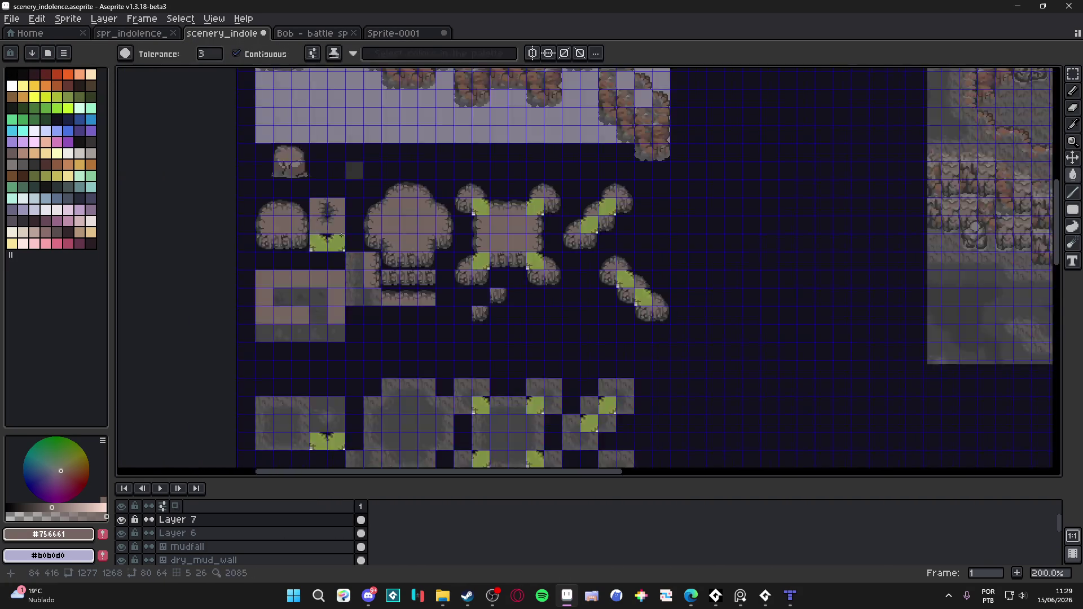
pyautogui.scroll(-2, 341, 235)
pyautogui.scroll(4, 314, 200)
pyautogui.click(313, 200)
pyautogui.moveTo(314, 199); pyautogui.dragTo(424, 316)
pyautogui.hotkey('ctrl', 'd')
pyautogui.hotkey('ctrl', "'")
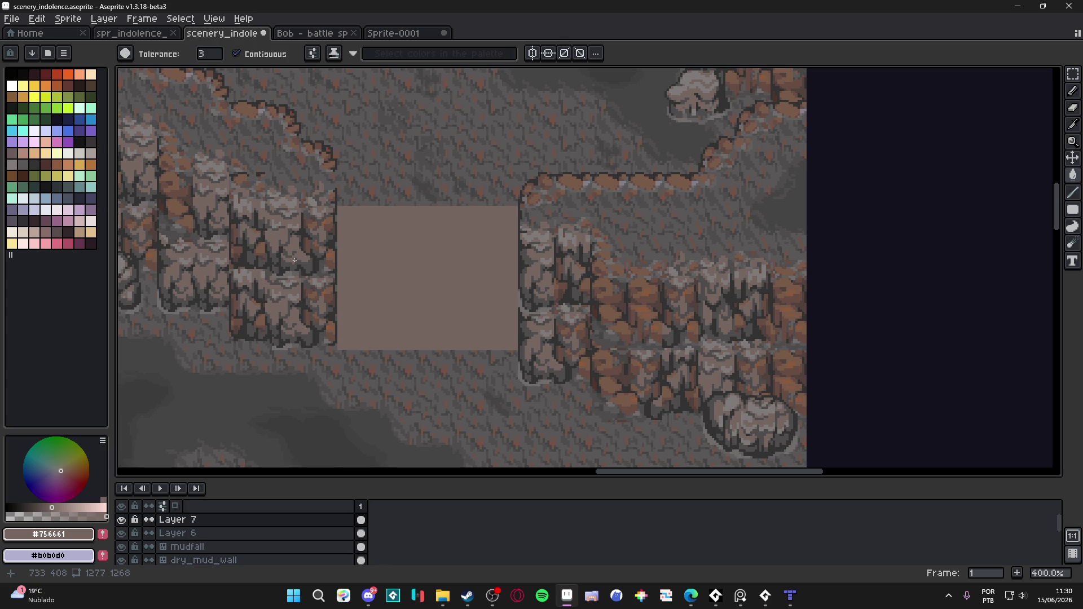
# With a 4px brown #785a48 pencil, outline the rectangle's left and right sides.
pyautogui.click(439, 303)
pyautogui.hotkey('ctrl', 'h')
pyautogui.press('b')
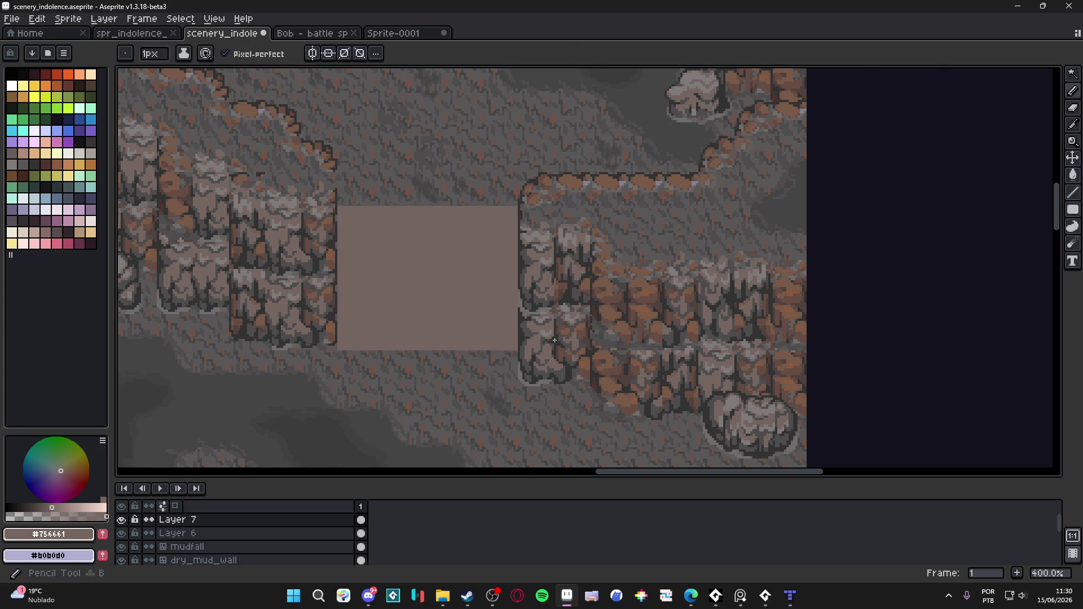
pyautogui.scroll(2, 588, 363)
pyautogui.scroll(1, 688, 364)
pyautogui.hscroll(-1, 688, 364)
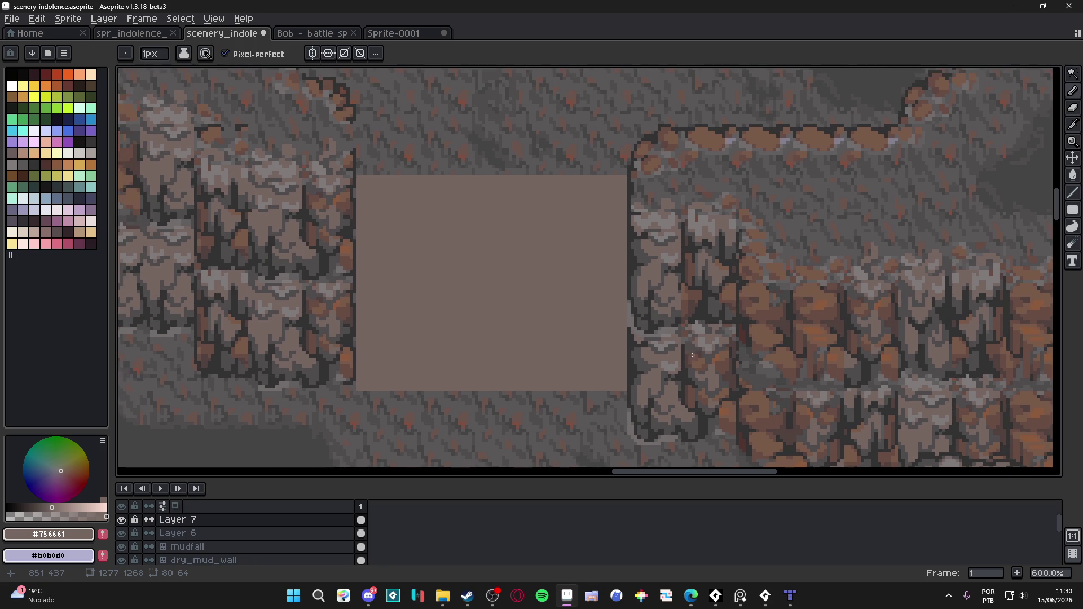
pyautogui.scroll(1, 736, 369)
pyautogui.keyDown('alt'); pyautogui.click(737, 404); pyautogui.keyUp('alt')
pyautogui.press('+')
pyautogui.press('+')
pyautogui.press('+')
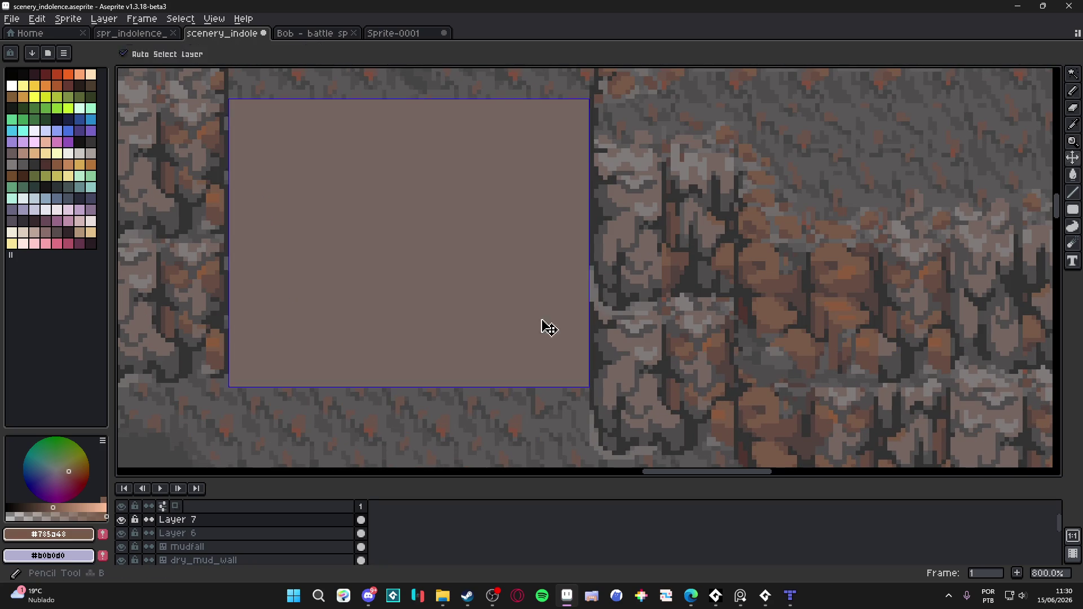
pyautogui.press('-')
pyautogui.press('-')
pyautogui.press('-')
pyautogui.hotkey('ctrl', 'h')
pyautogui.hotkey('ctrl', 'h')
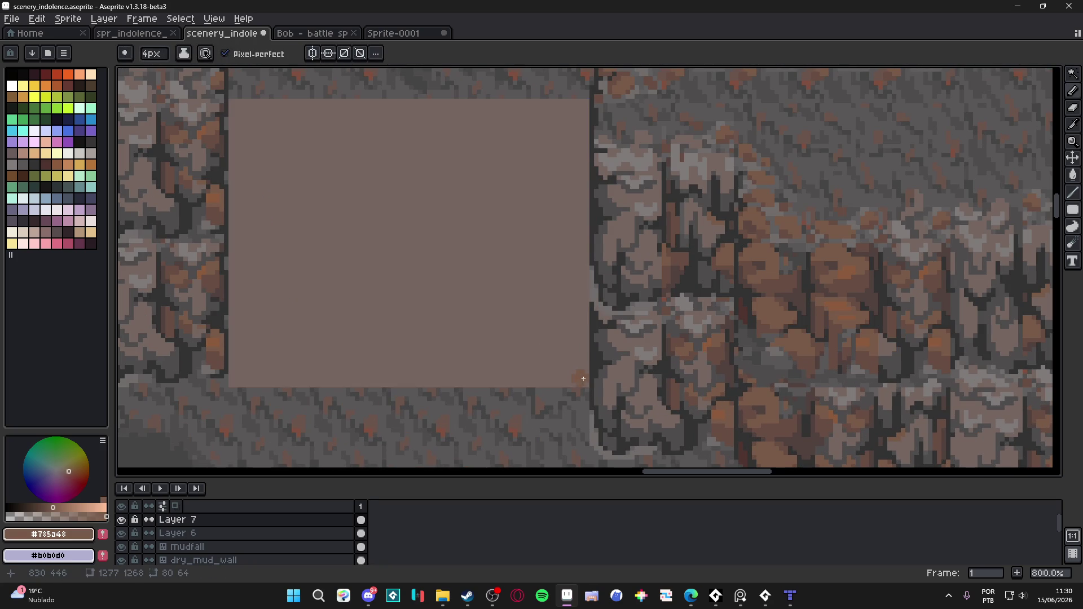
pyautogui.moveTo(560, 385)
pyautogui.mouseDown()
pyautogui.moveTo(535, 359)
pyautogui.moveTo(525, 305)
pyautogui.moveTo(478, 205)
pyautogui.moveTo(533, 107)
pyautogui.moveTo(587, 157)
pyautogui.mouseUp()
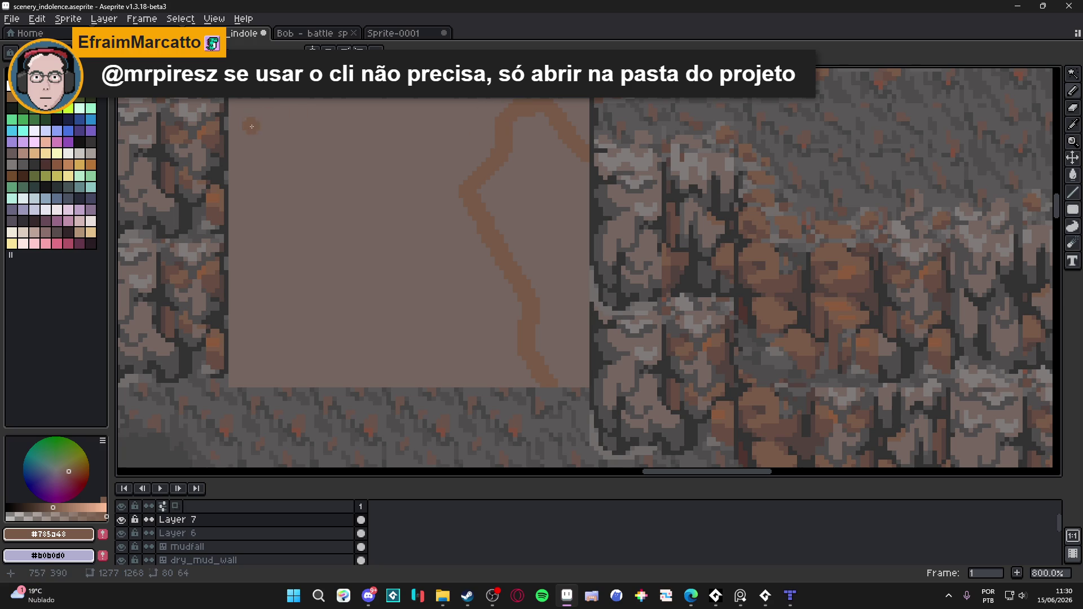
pyautogui.moveTo(241, 116)
pyautogui.mouseDown()
pyautogui.moveTo(303, 133)
pyautogui.moveTo(267, 196)
pyautogui.moveTo(272, 299)
pyautogui.moveTo(255, 361)
pyautogui.moveTo(232, 383)
pyautogui.moveTo(244, 121)
pyautogui.moveTo(248, 144)
pyautogui.moveTo(265, 121)
pyautogui.mouseUp()
pyautogui.moveTo(601, 164)
pyautogui.mouseDown()
pyautogui.moveTo(586, 207)
pyautogui.moveTo(582, 324)
pyautogui.moveTo(560, 373)
pyautogui.mouseUp()
# Fill both outlined side areas brown and pick the wall's dark grey #4f4d4d.
pyautogui.press('g')
pyautogui.click(513, 203)
pyautogui.click(276, 229)
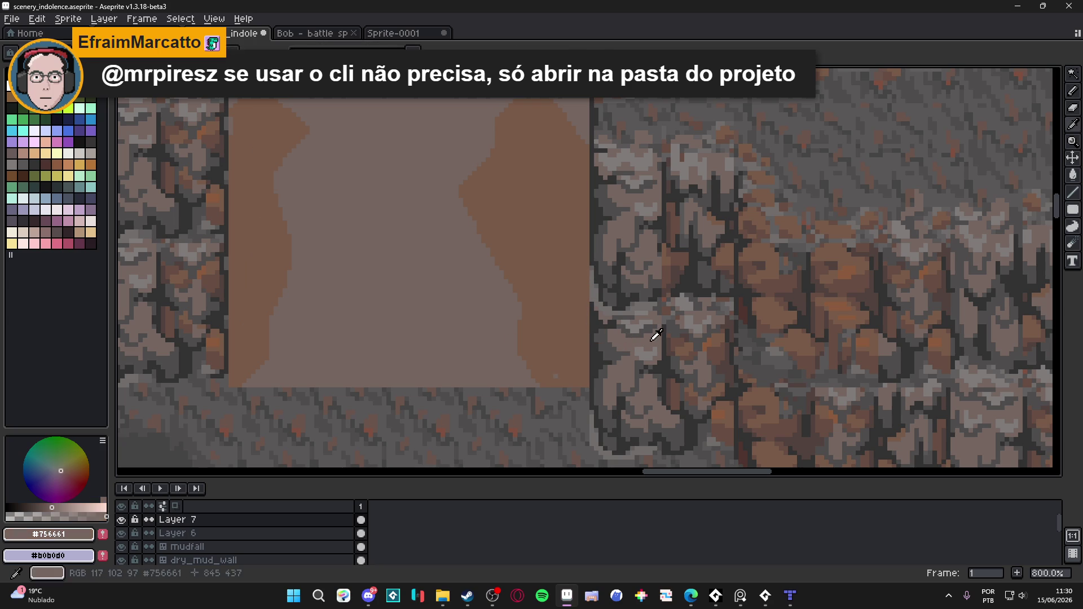
pyautogui.keyDown('alt'); pyautogui.click(618, 351); pyautogui.keyUp('alt')
pyautogui.click(465, 216)
pyautogui.hotkey('ctrl', 'z')
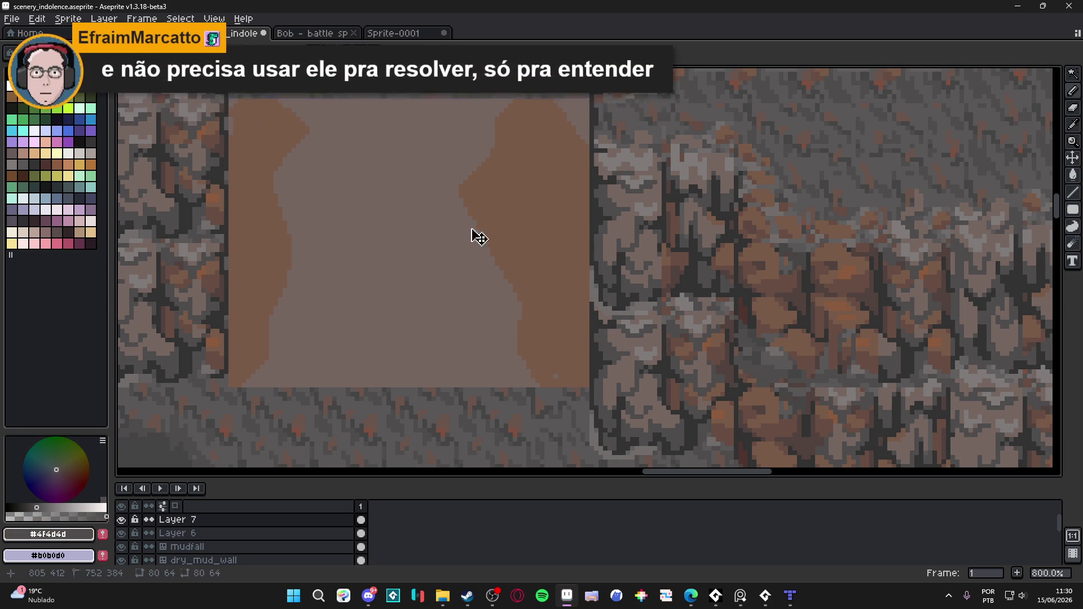
pyautogui.scroll(2, 506, 285)
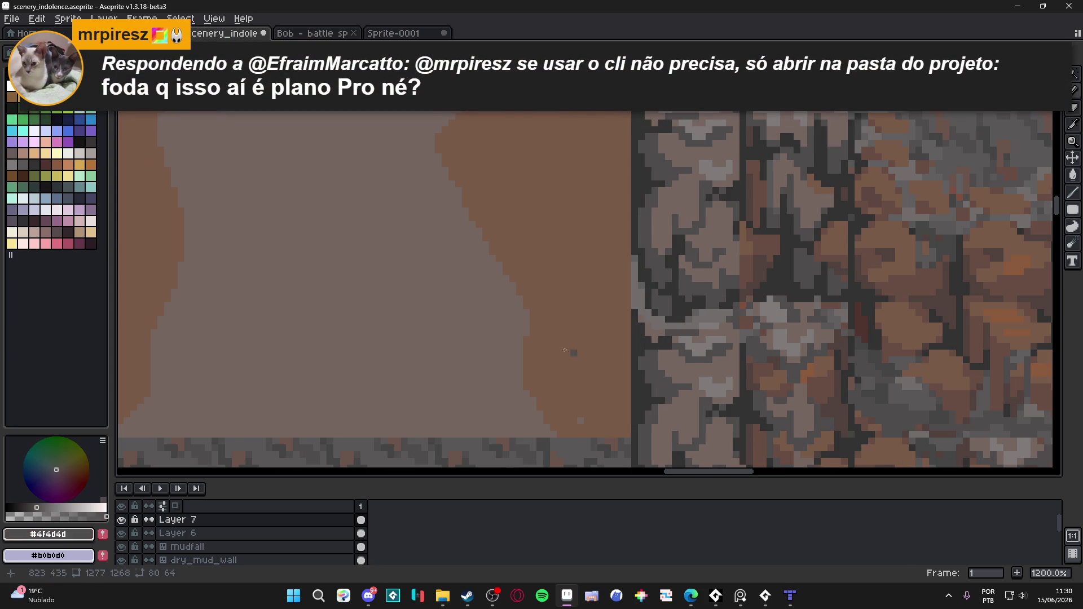
pyautogui.scroll(-1, 565, 350)
pyautogui.moveTo(370, 337); pyautogui.dragTo(484, 362)
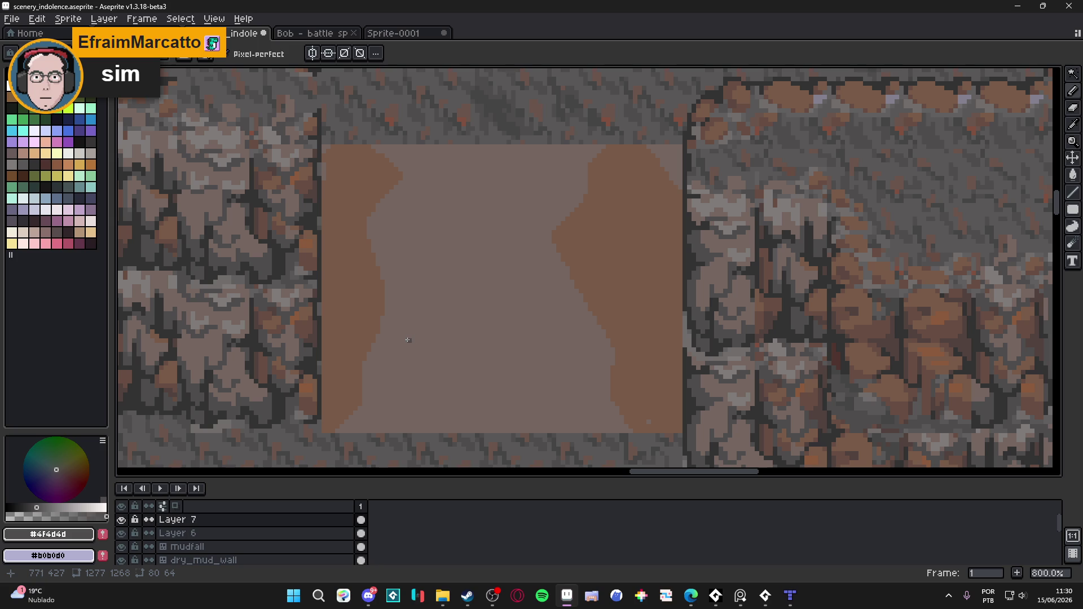
# Draw boulder outlines and cracks down the column in dark grey.
pyautogui.moveTo(609, 327)
pyautogui.mouseDown()
pyautogui.moveTo(516, 340)
pyautogui.moveTo(487, 300)
pyautogui.moveTo(408, 291)
pyautogui.moveTo(381, 262)
pyautogui.moveTo(393, 312)
pyautogui.moveTo(377, 314)
pyautogui.mouseUp()
pyautogui.moveTo(504, 321)
pyautogui.mouseDown()
pyautogui.moveTo(495, 356)
pyautogui.moveTo(437, 395)
pyautogui.moveTo(389, 375)
pyautogui.moveTo(389, 312)
pyautogui.mouseUp()
pyautogui.moveTo(429, 395)
pyautogui.mouseDown()
pyautogui.moveTo(439, 405)
pyautogui.moveTo(422, 431)
pyautogui.moveTo(367, 419)
pyautogui.moveTo(389, 337)
pyautogui.mouseUp()
pyautogui.moveTo(481, 375)
pyautogui.mouseDown()
pyautogui.moveTo(484, 389)
pyautogui.moveTo(552, 425)
pyautogui.moveTo(599, 391)
pyautogui.moveTo(583, 333)
pyautogui.mouseUp()
pyautogui.moveTo(484, 305)
pyautogui.mouseDown()
pyautogui.moveTo(495, 277)
pyautogui.moveTo(581, 306)
pyautogui.moveTo(597, 333)
pyautogui.mouseUp()
pyautogui.moveTo(514, 276)
pyautogui.mouseDown()
pyautogui.moveTo(514, 262)
pyautogui.moveTo(551, 247)
pyautogui.moveTo(497, 226)
pyautogui.moveTo(398, 244)
pyautogui.moveTo(387, 271)
pyautogui.mouseUp()
pyautogui.moveTo(441, 215)
pyautogui.mouseDown()
pyautogui.moveTo(432, 179)
pyautogui.moveTo(372, 226)
pyautogui.moveTo(373, 264)
pyautogui.mouseUp()
pyautogui.moveTo(447, 195)
pyautogui.mouseDown()
pyautogui.moveTo(485, 178)
pyautogui.moveTo(520, 203)
pyautogui.mouseUp()
pyautogui.moveTo(512, 244)
pyautogui.mouseDown()
pyautogui.moveTo(518, 210)
pyautogui.moveTo(553, 222)
pyautogui.moveTo(553, 246)
pyautogui.mouseUp()
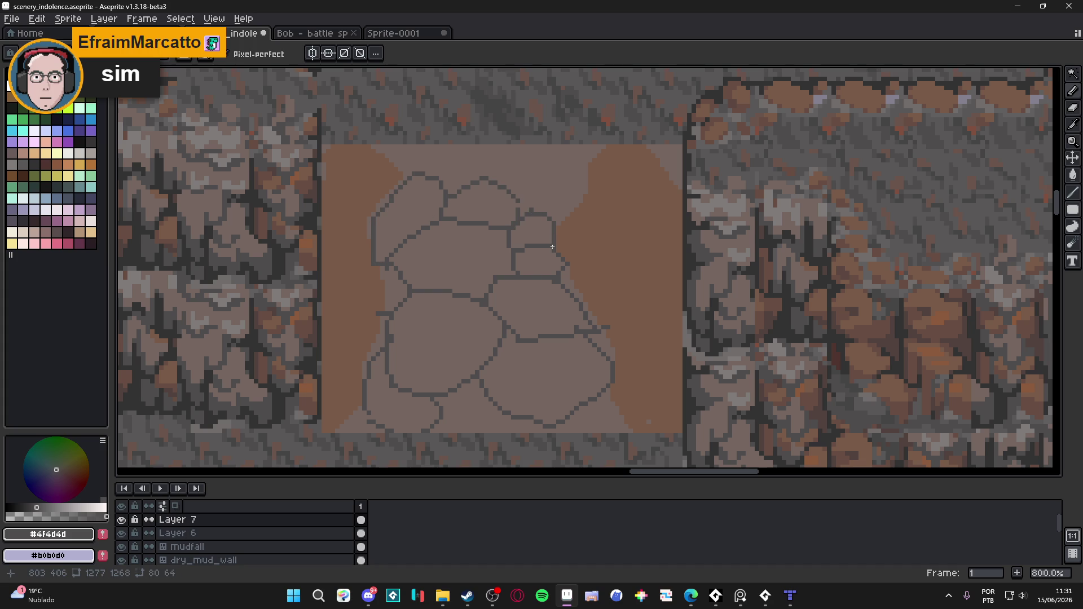
# Outline the column's bottom edge in darker #323232.
pyautogui.press('i')
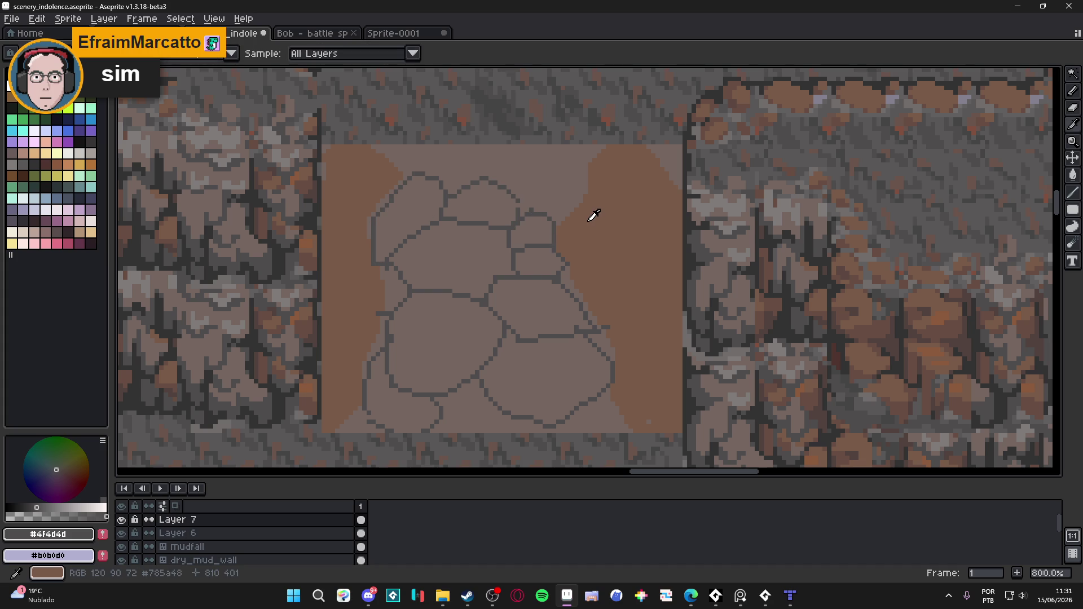
pyautogui.press('b')
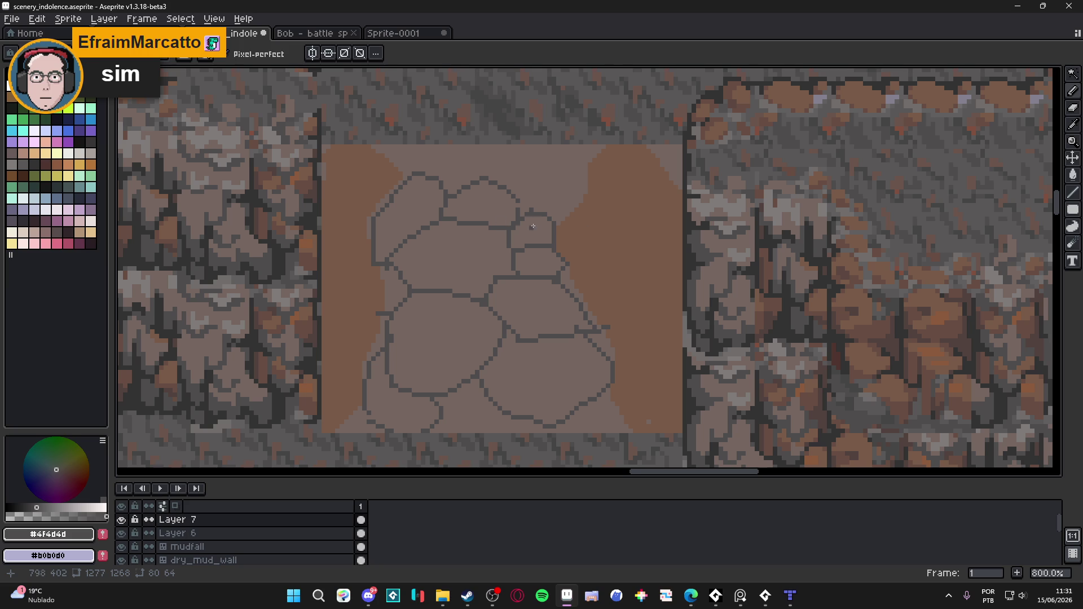
pyautogui.scroll(-2, 532, 226)
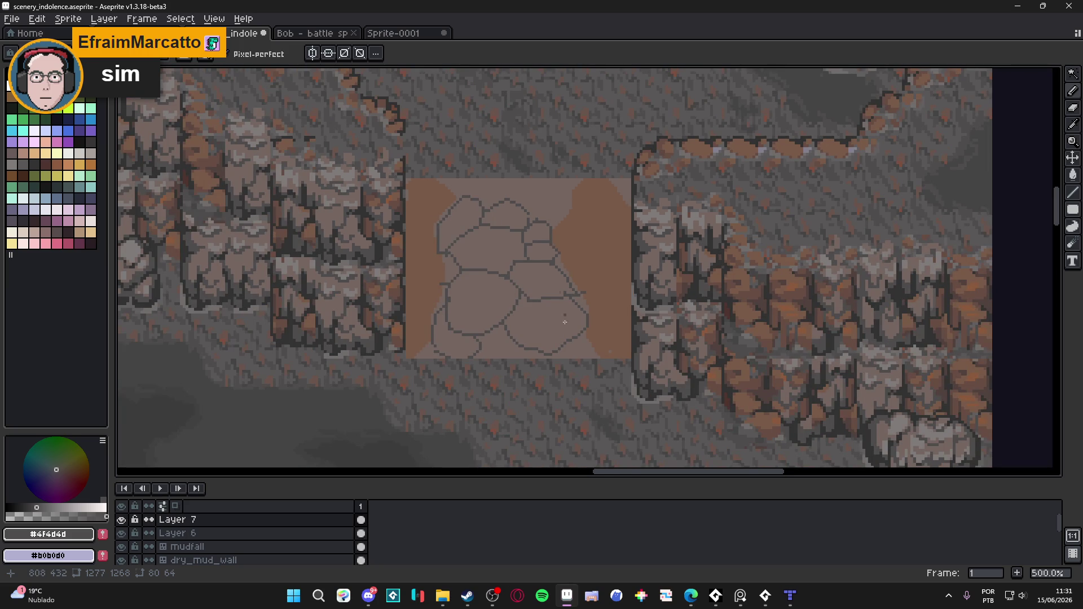
pyautogui.scroll(4, 565, 322)
pyautogui.moveTo(638, 346); pyautogui.dragTo(633, 375)
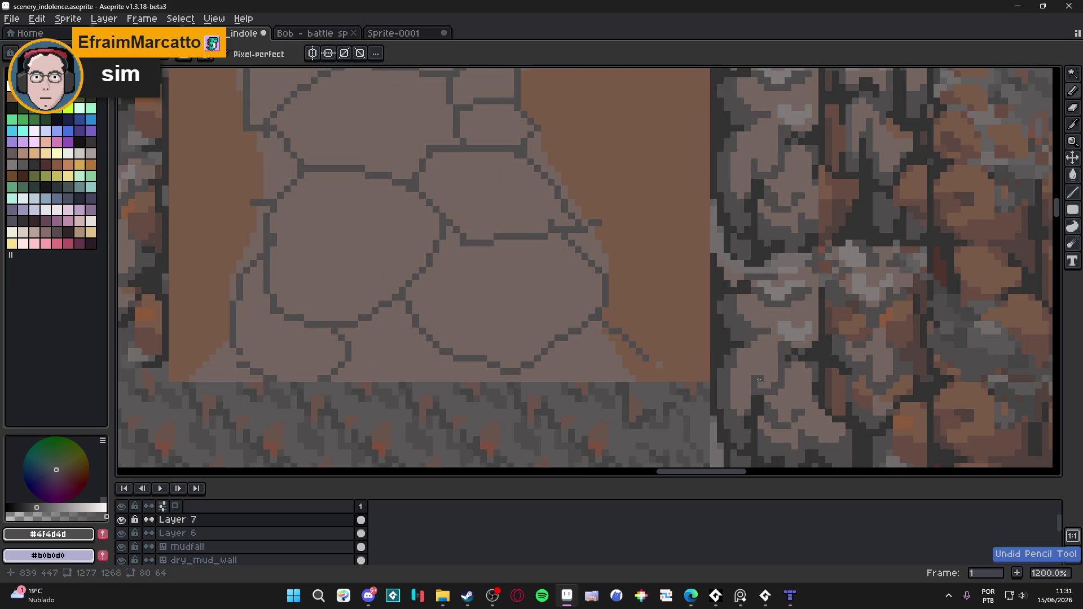
pyautogui.keyDown('alt'); pyautogui.click(639, 365); pyautogui.keyUp('alt')
pyautogui.moveTo(642, 370)
pyautogui.mouseDown()
pyautogui.moveTo(587, 398)
pyautogui.moveTo(518, 371)
pyautogui.mouseUp()
pyautogui.scroll(-3, 518, 371)
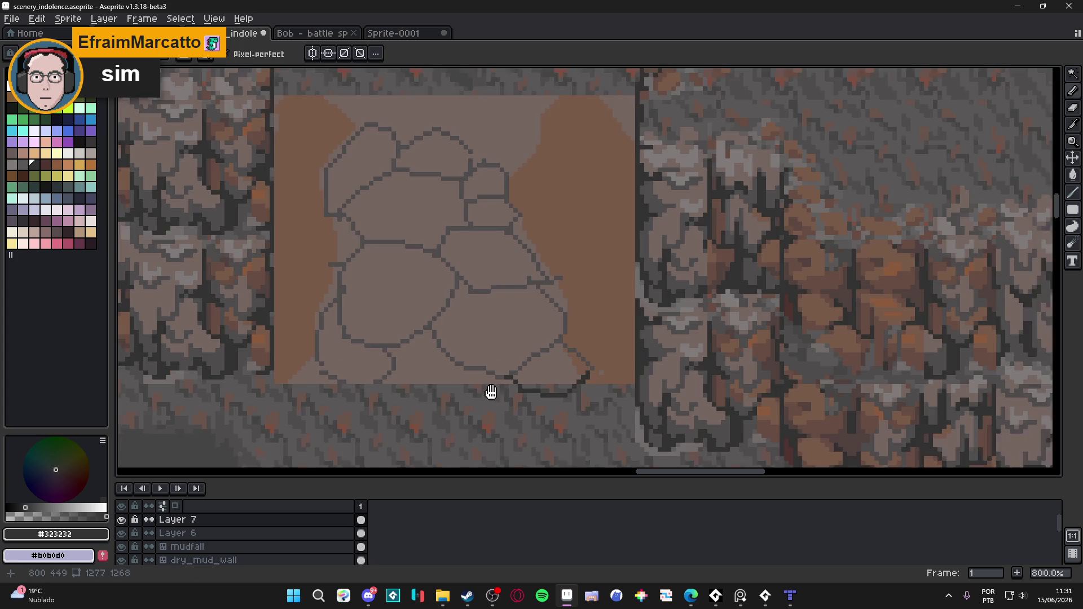
pyautogui.scroll(3, 517, 366)
pyautogui.hotkey('ctrl', "'")
pyautogui.moveTo(519, 357)
pyautogui.mouseDown()
pyautogui.moveTo(441, 386)
pyautogui.moveTo(361, 369)
pyautogui.moveTo(225, 378)
pyautogui.moveTo(234, 341)
pyautogui.moveTo(263, 326)
pyautogui.mouseUp()
pyautogui.scroll(-3, 320, 335)
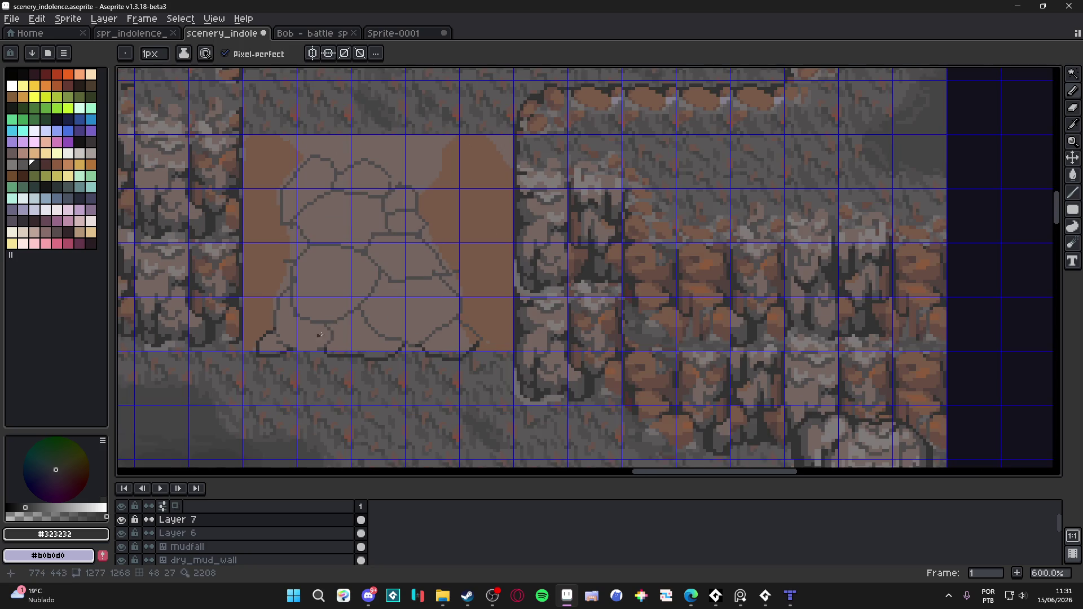
# Zoom out and turn off the blue tile grid to view the finished boulder column.
pyautogui.hscroll(-2, 320, 335)
pyautogui.scroll(-1, 397, 313)
pyautogui.scroll(-1, 391, 312)
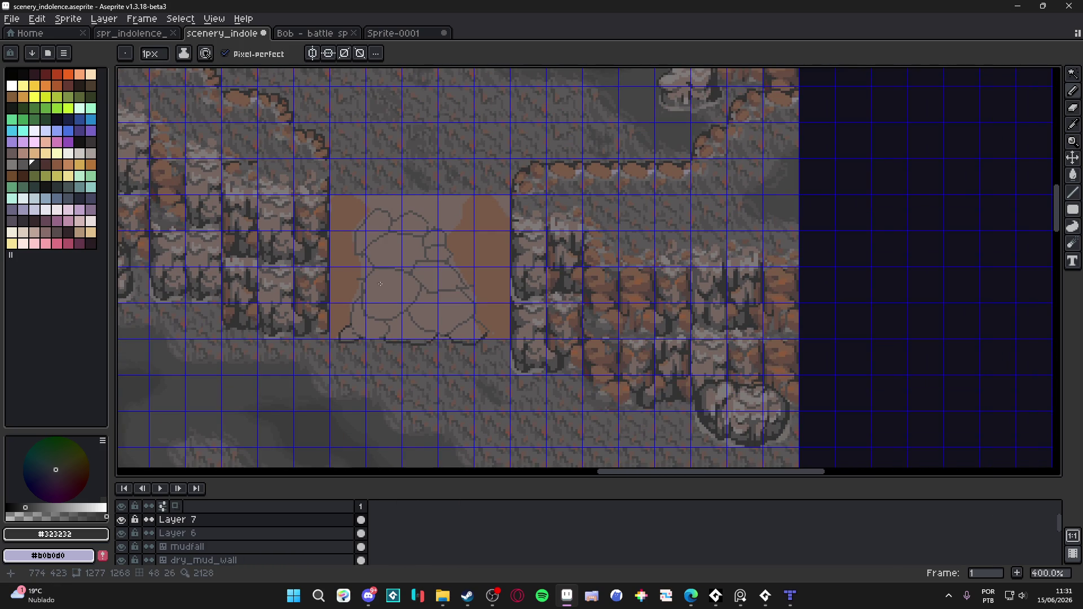
pyautogui.scroll(-1, 368, 266)
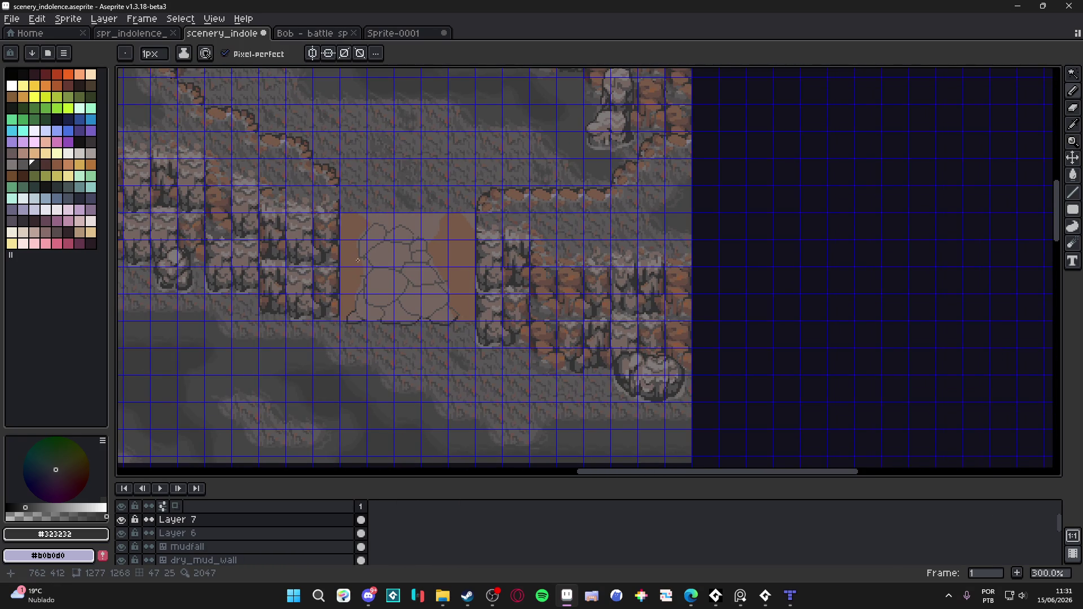
pyautogui.hotkey('ctrl', "'")
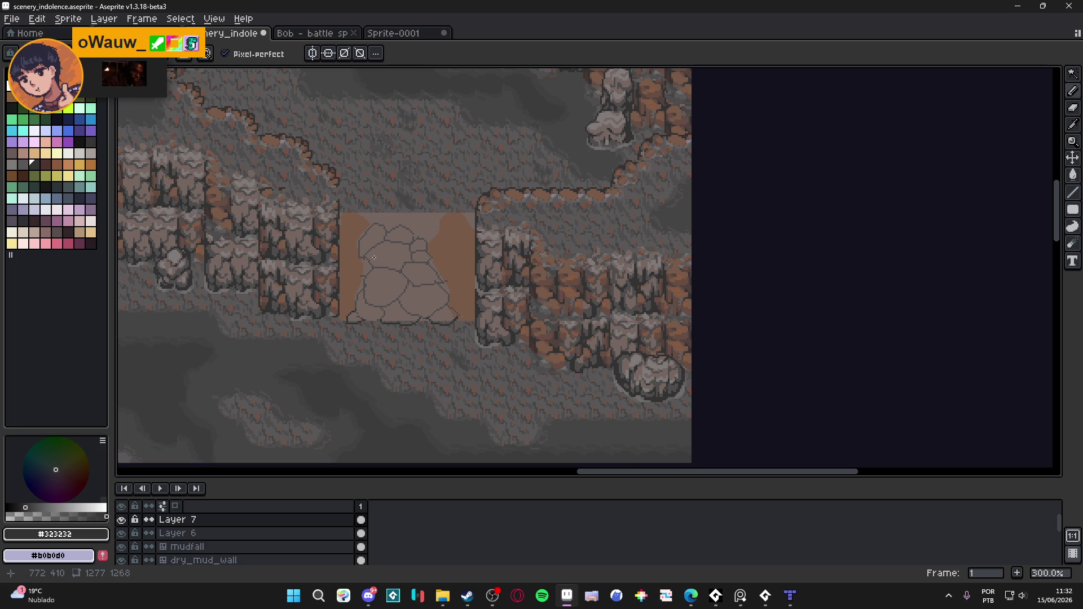
pyautogui.hotkey('alt', 'Tab')
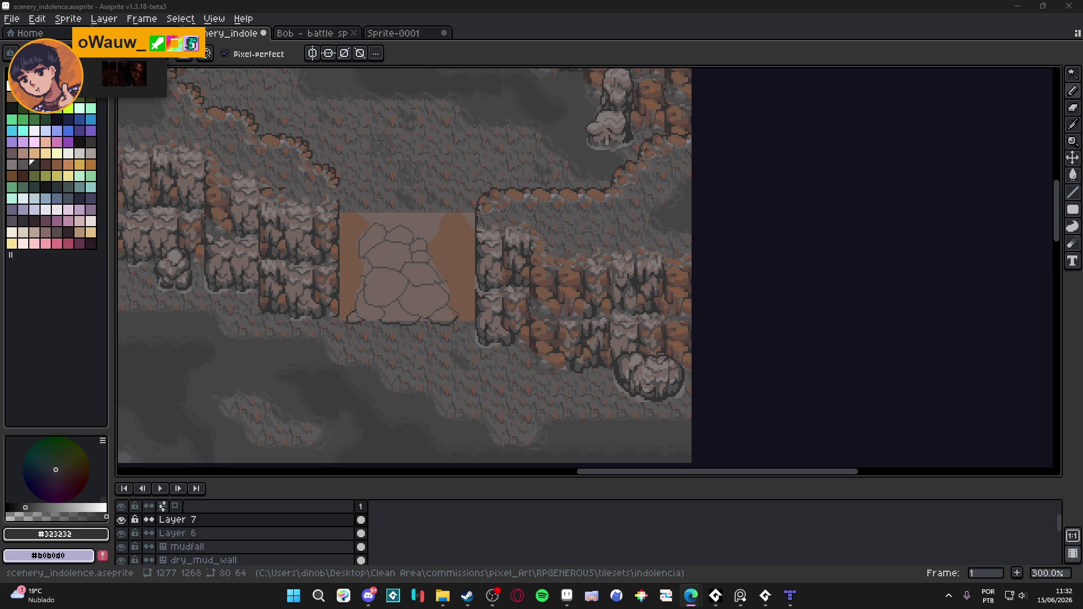
pyautogui.scroll(2, 322, 243)
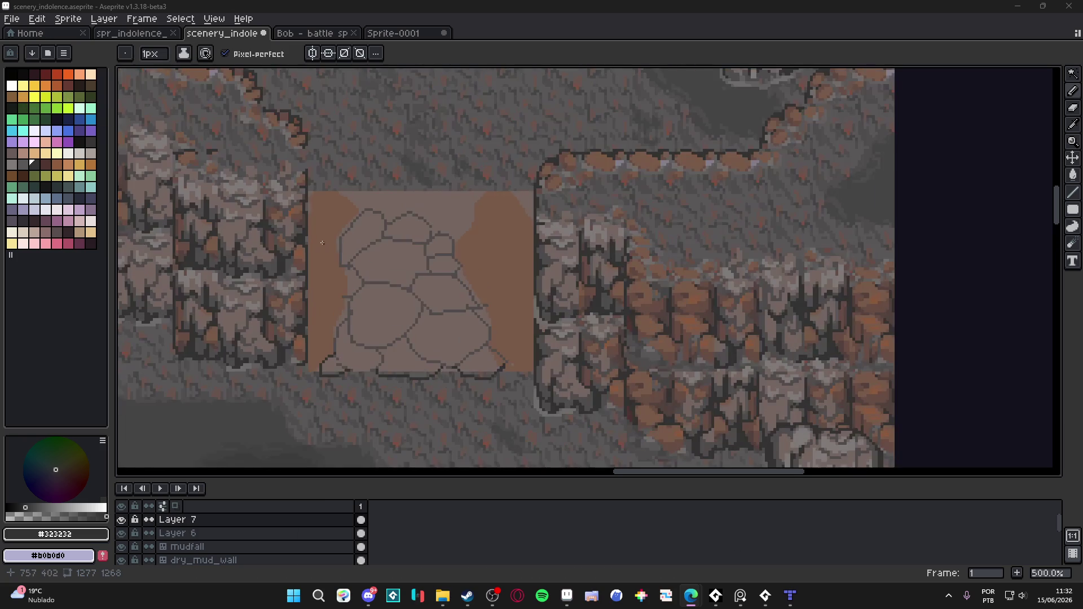
# Paint a #785a48 mud edge beside the left rock wall and fill the area left of the column.
pyautogui.moveTo(322, 243); pyautogui.dragTo(390, 202)
pyautogui.keyDown('alt'); pyautogui.click(714, 289); pyautogui.keyUp('alt')
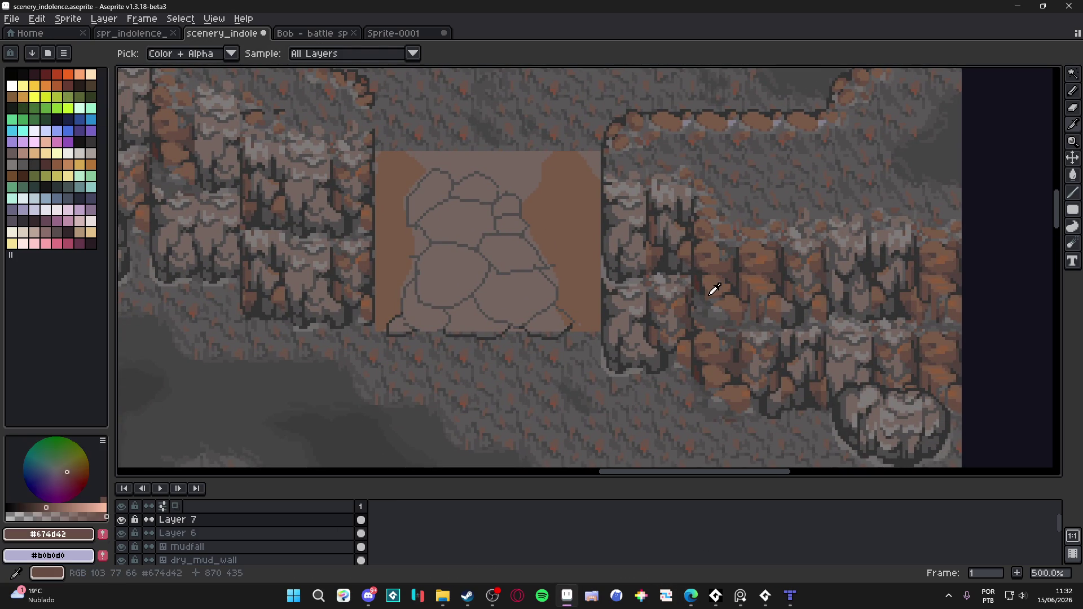
pyautogui.scroll(2, 384, 180)
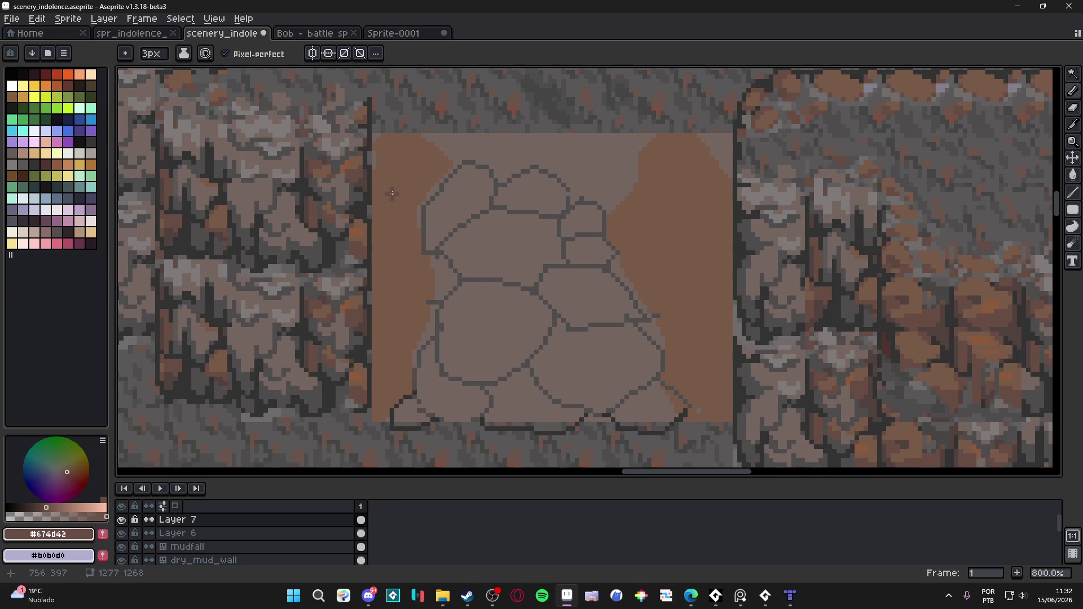
pyautogui.scroll(-1, 392, 194)
pyautogui.keyDown('alt'); pyautogui.click(395, 191); pyautogui.keyUp('alt')
pyautogui.moveTo(371, 214)
pyautogui.mouseDown()
pyautogui.moveTo(345, 311)
pyautogui.moveTo(314, 333)
pyautogui.moveTo(330, 361)
pyautogui.moveTo(354, 372)
pyautogui.moveTo(394, 365)
pyautogui.moveTo(401, 346)
pyautogui.mouseUp()
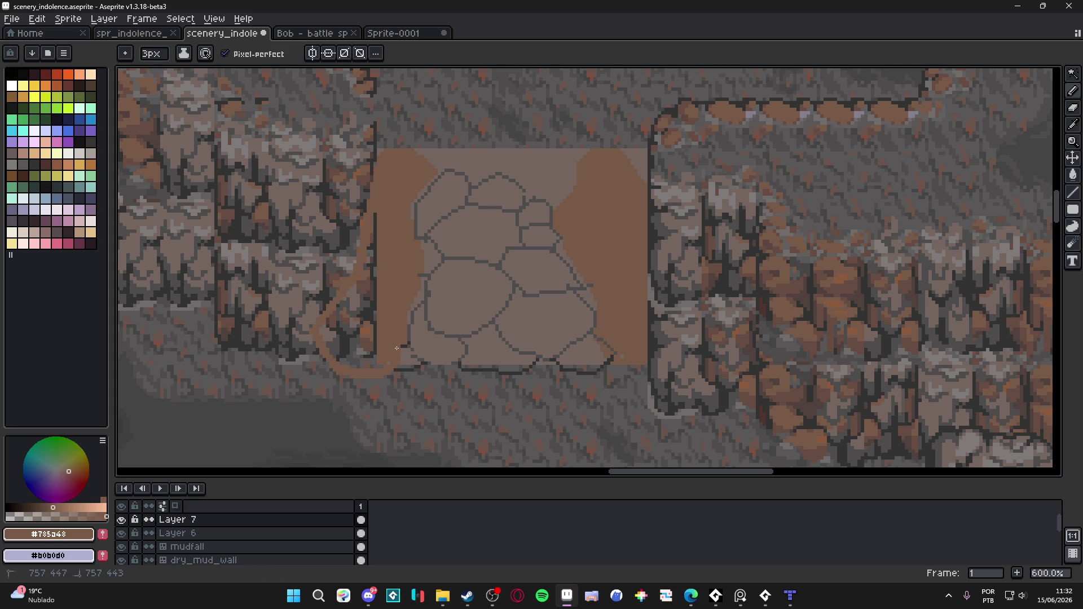
pyautogui.press('g')
pyautogui.click(357, 336)
pyautogui.press('b')
pyautogui.keyDown('alt'); pyautogui.click(424, 159); pyautogui.keyUp('alt')
pyautogui.moveTo(424, 158); pyautogui.dragTo(415, 223)
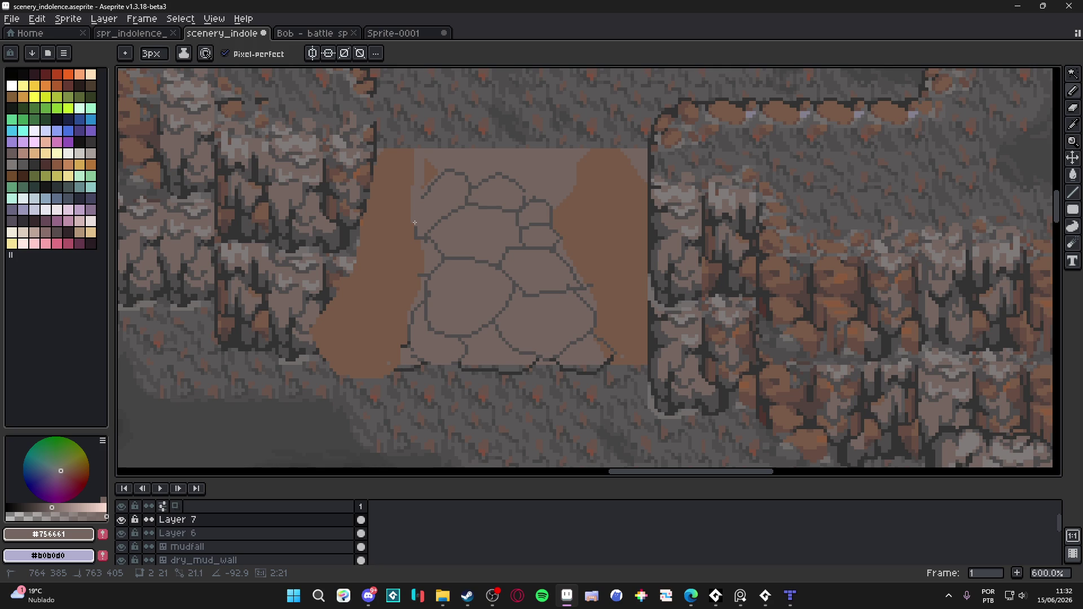
pyautogui.hotkey('ctrl', 'z')
# Paint two mud arcs over the column's top, fill between them, and cover the grey notch.
pyautogui.keyDown('alt'); pyautogui.click(420, 181); pyautogui.keyUp('alt')
pyautogui.moveTo(429, 170); pyautogui.dragTo(564, 205)
pyautogui.moveTo(586, 140)
pyautogui.mouseDown()
pyautogui.moveTo(420, 140)
pyautogui.moveTo(383, 154)
pyautogui.mouseUp()
pyautogui.press('g')
pyautogui.click(422, 149)
pyautogui.press('b')
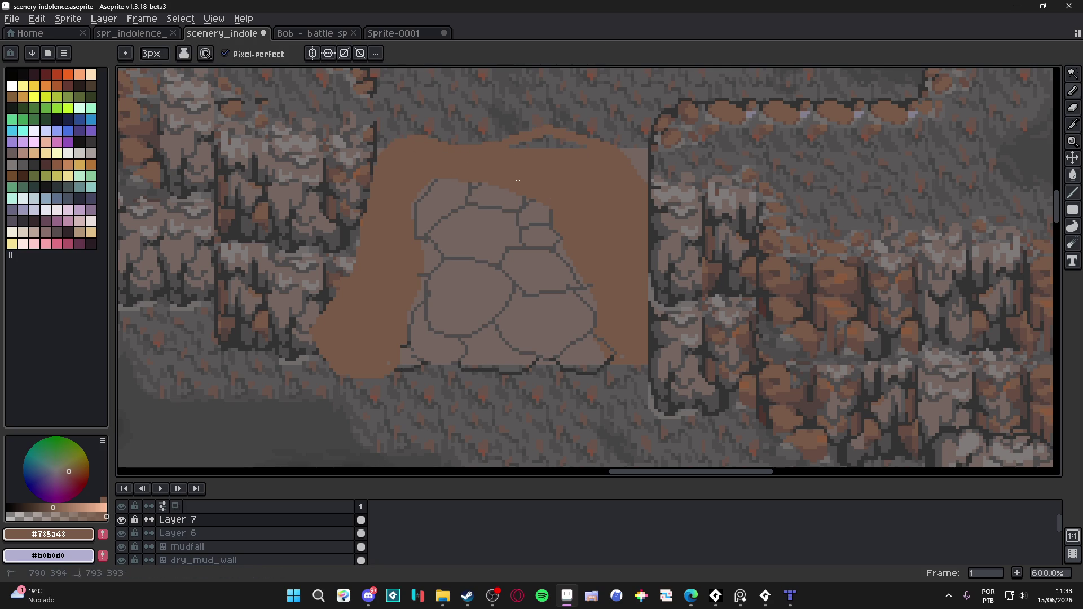
pyautogui.moveTo(570, 144); pyautogui.dragTo(595, 129)
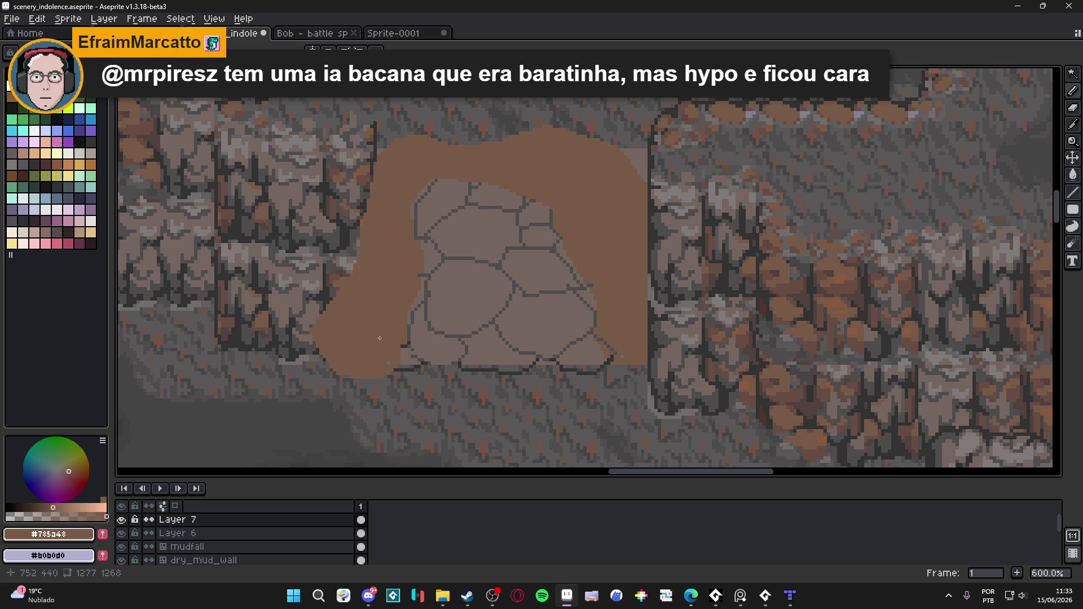
# Sample the shading brown #674d42 from the canvas as the drawing colour.
pyautogui.scroll(-2, 389, 342)
pyautogui.scroll(2, 355, 242)
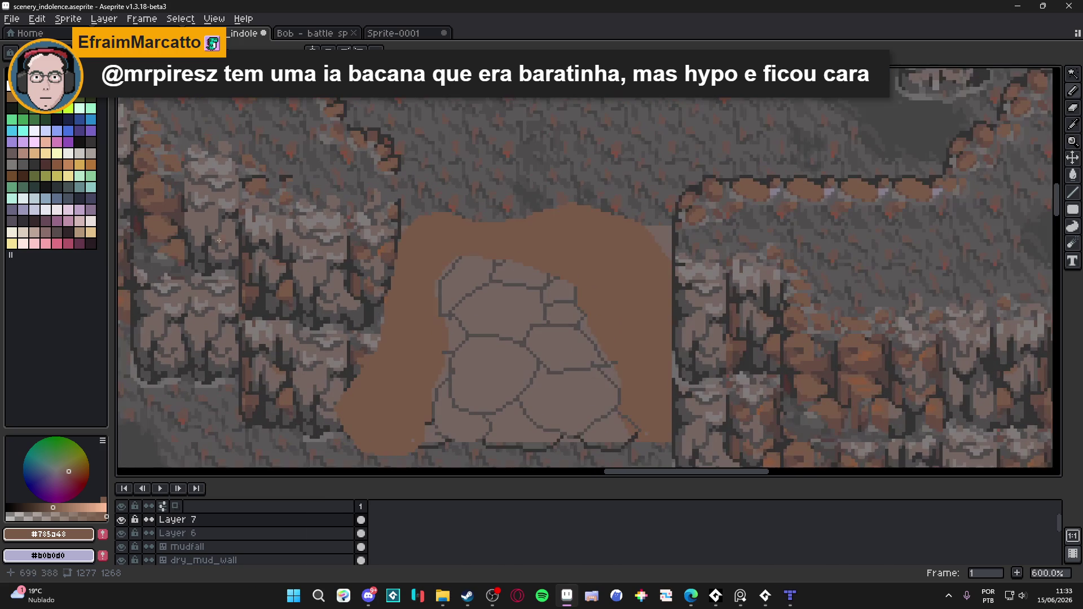
pyautogui.keyDown('alt'); pyautogui.click(204, 240); pyautogui.keyUp('alt')
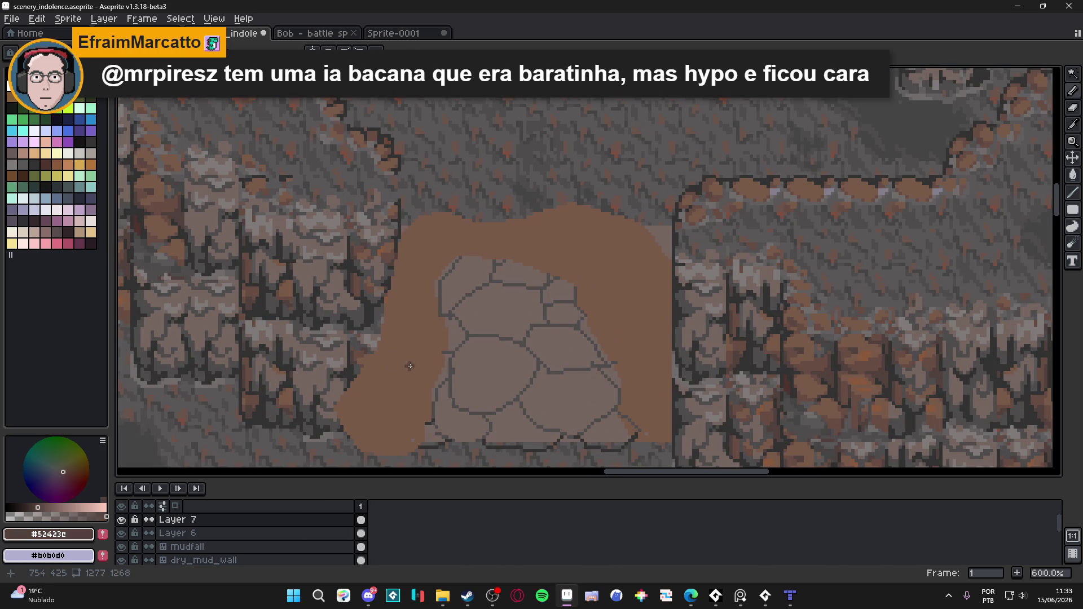
pyautogui.keyDown('alt'); pyautogui.click(396, 315); pyautogui.keyUp('alt')
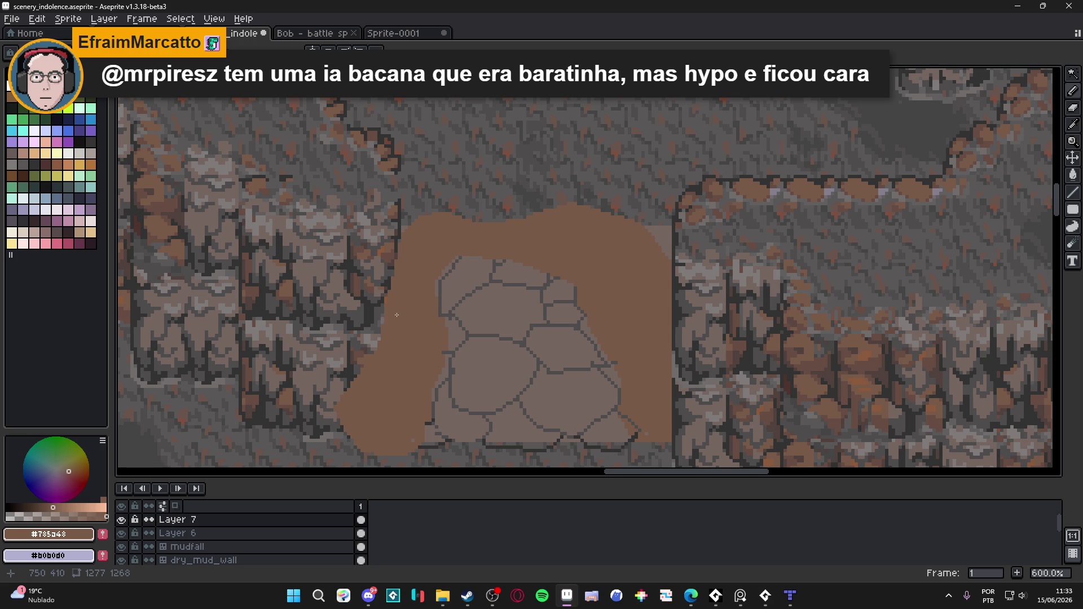
pyautogui.press('w')
pyautogui.keyDown('alt'); pyautogui.click(169, 203); pyautogui.keyUp('alt')
pyautogui.click(407, 362)
pyautogui.hotkey('ctrl', 'd')
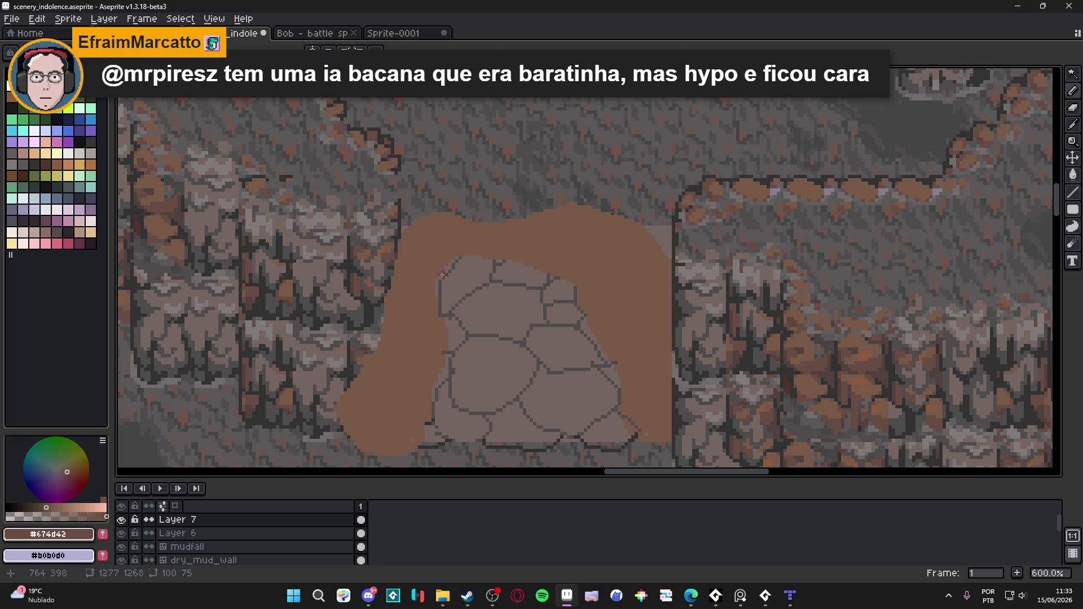
# Shade the mound's left edge with #674d42 and fill the lower-left mud area darker.
pyautogui.moveTo(428, 290)
pyautogui.mouseDown()
pyautogui.moveTo(506, 276)
pyautogui.moveTo(494, 335)
pyautogui.moveTo(474, 354)
pyautogui.moveTo(456, 339)
pyautogui.mouseUp()
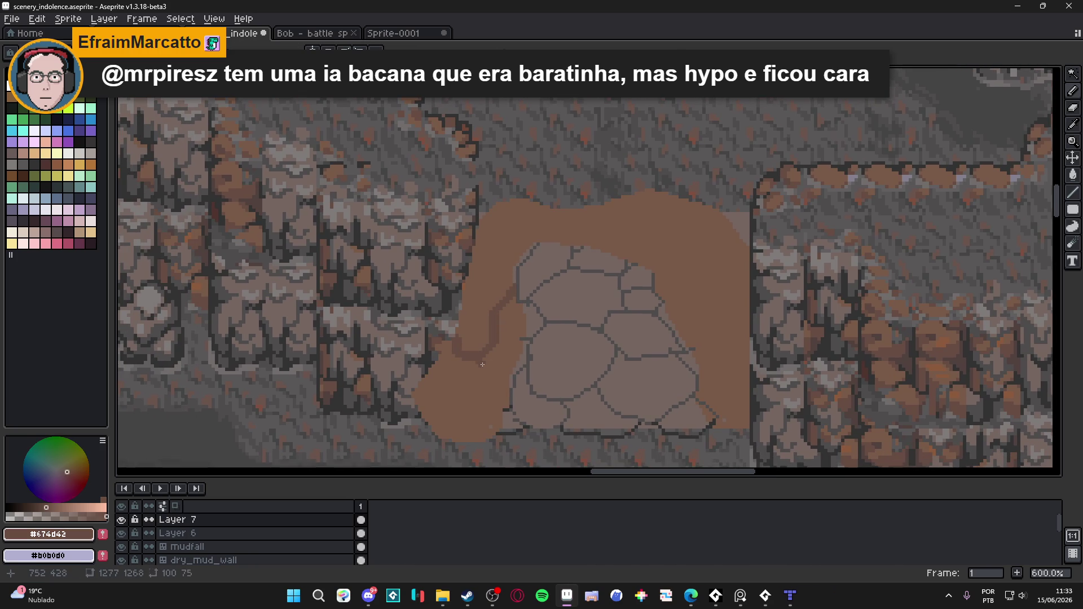
pyautogui.press('g')
pyautogui.click(490, 375)
pyautogui.press('b')
pyautogui.moveTo(474, 232)
pyautogui.mouseDown()
pyautogui.moveTo(496, 253)
pyautogui.moveTo(478, 264)
pyautogui.moveTo(506, 240)
pyautogui.moveTo(498, 248)
pyautogui.mouseUp()
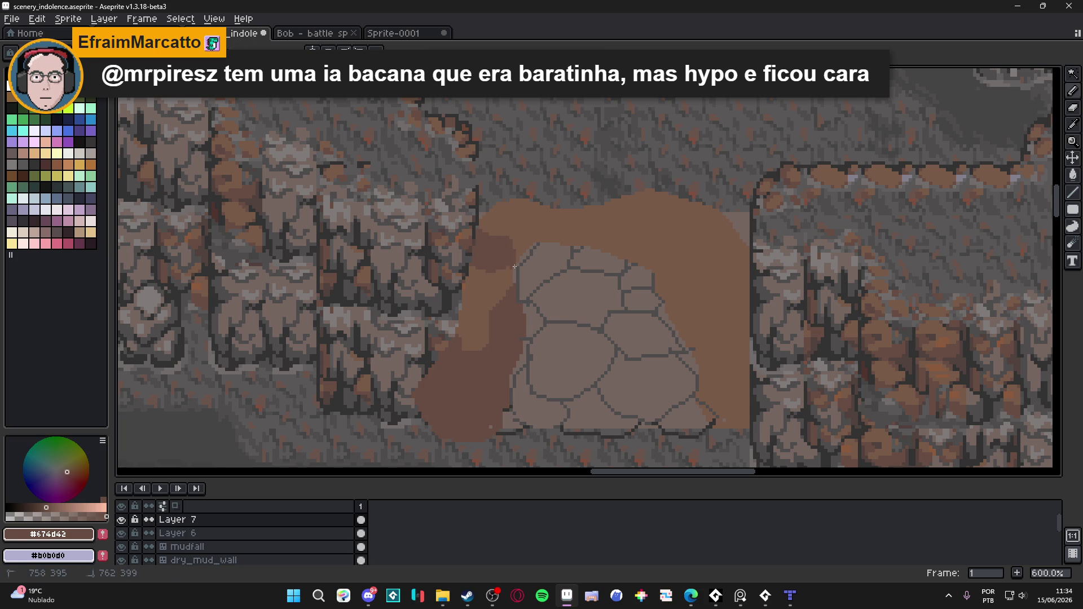
# Darken the mound's right side beside the stones and fill the upper-right area.
pyautogui.moveTo(736, 300)
pyautogui.mouseDown()
pyautogui.moveTo(716, 383)
pyautogui.moveTo(699, 395)
pyautogui.moveTo(727, 305)
pyautogui.mouseUp()
pyautogui.moveTo(652, 282)
pyautogui.mouseDown()
pyautogui.moveTo(675, 302)
pyautogui.moveTo(662, 291)
pyautogui.moveTo(657, 217)
pyautogui.moveTo(682, 200)
pyautogui.mouseUp()
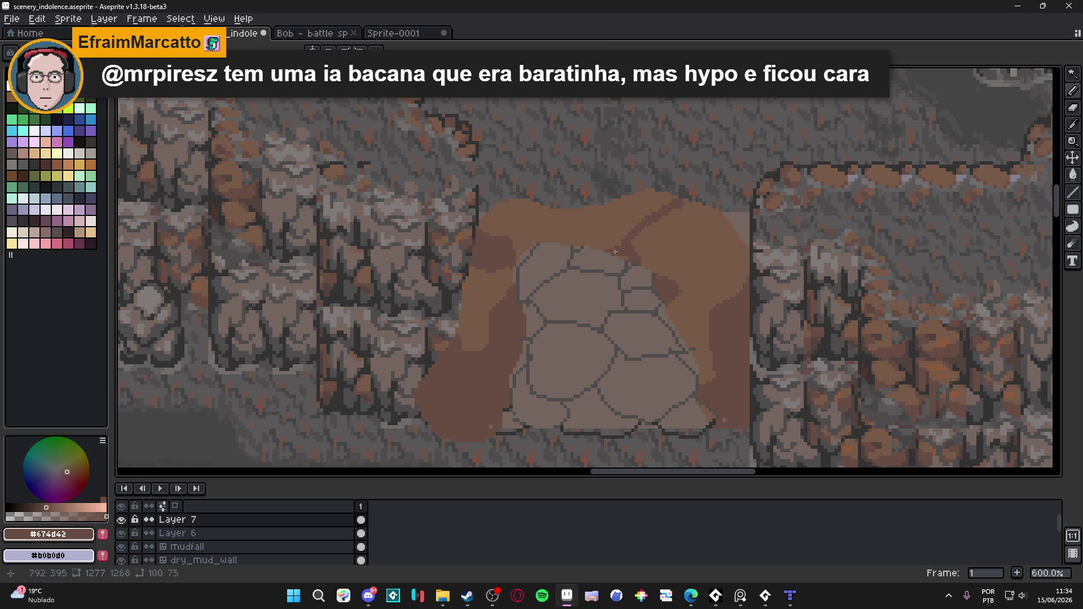
pyautogui.click(668, 285)
pyautogui.moveTo(669, 285)
pyautogui.mouseDown()
pyautogui.moveTo(716, 262)
pyautogui.moveTo(739, 288)
pyautogui.moveTo(688, 299)
pyautogui.mouseUp()
pyautogui.press('g')
pyautogui.click(717, 285)
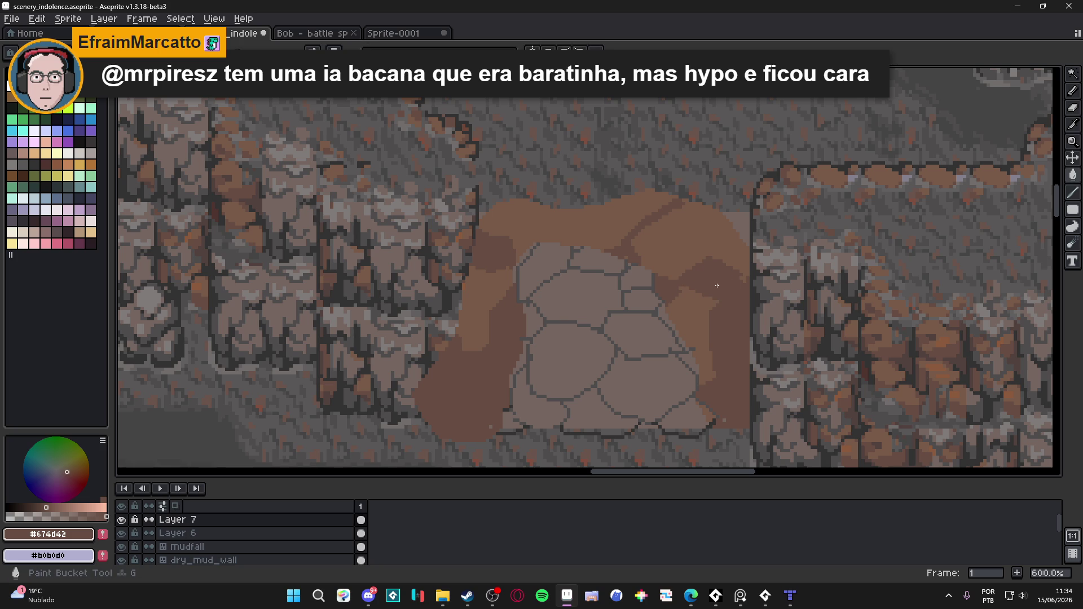
# Outline a darker slab down the right rock edge and fill it with brown.
pyautogui.scroll(-2, 594, 293)
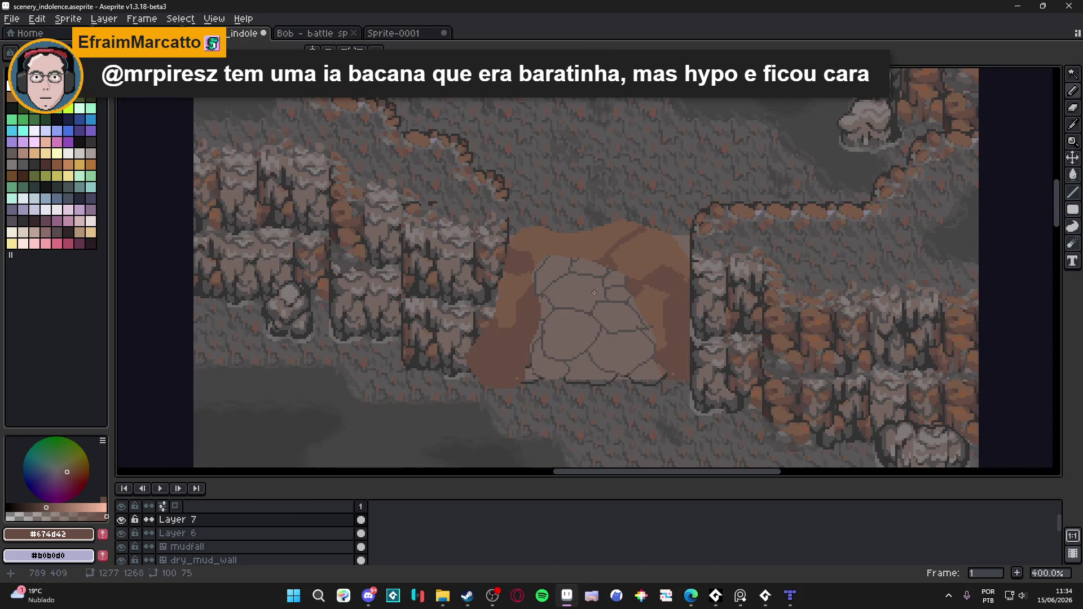
pyautogui.scroll(-1, 594, 293)
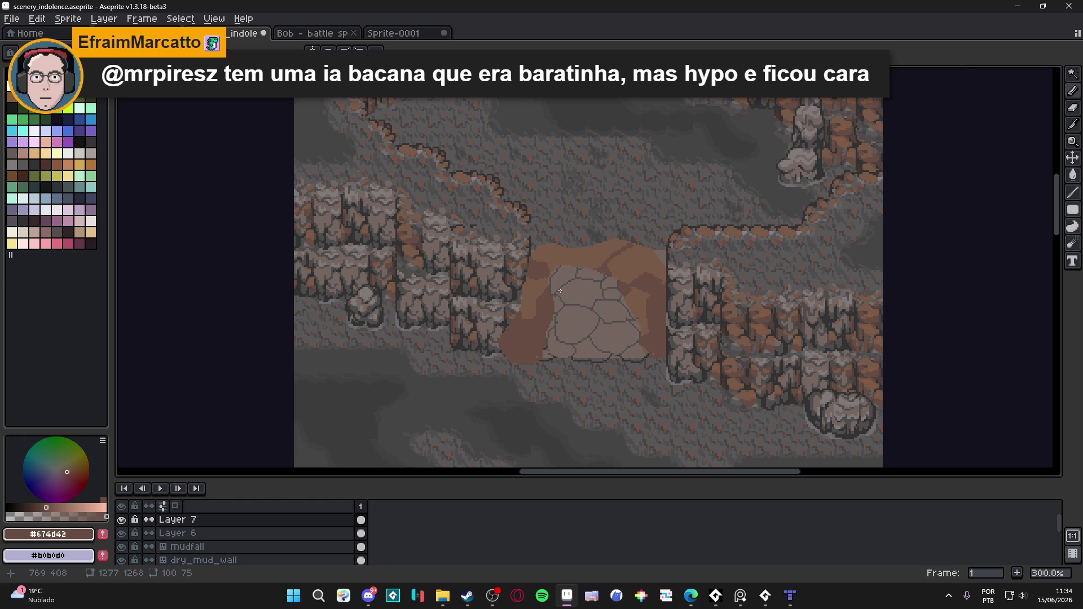
pyautogui.scroll(2, 654, 296)
pyautogui.moveTo(667, 297); pyautogui.dragTo(671, 260)
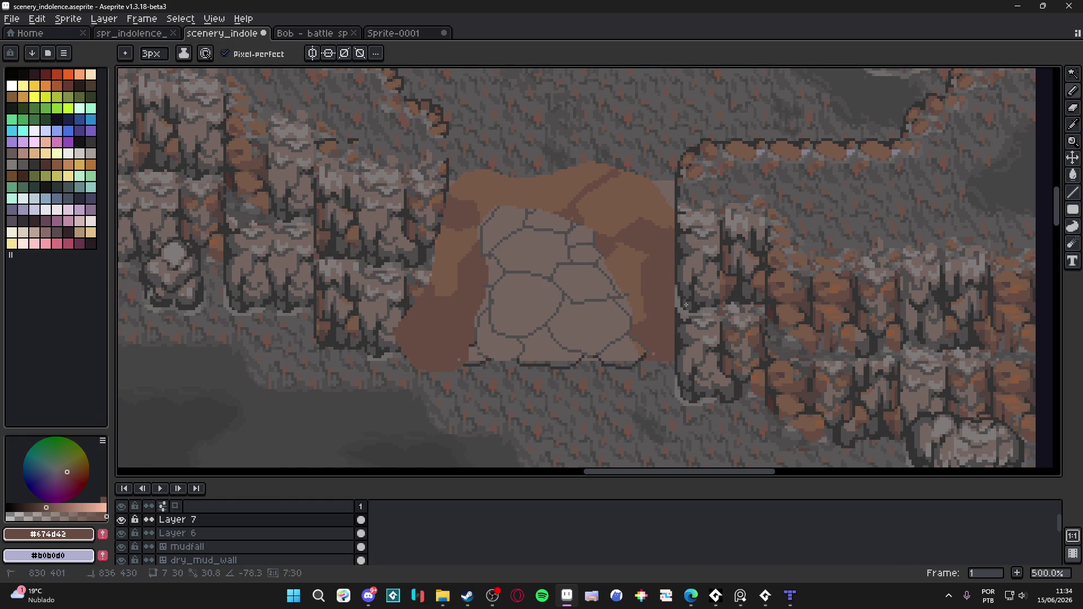
pyautogui.moveTo(677, 258)
pyautogui.mouseDown()
pyautogui.moveTo(716, 388)
pyautogui.moveTo(686, 404)
pyautogui.moveTo(649, 387)
pyautogui.moveTo(643, 371)
pyautogui.mouseUp()
pyautogui.press('g')
pyautogui.click(655, 354)
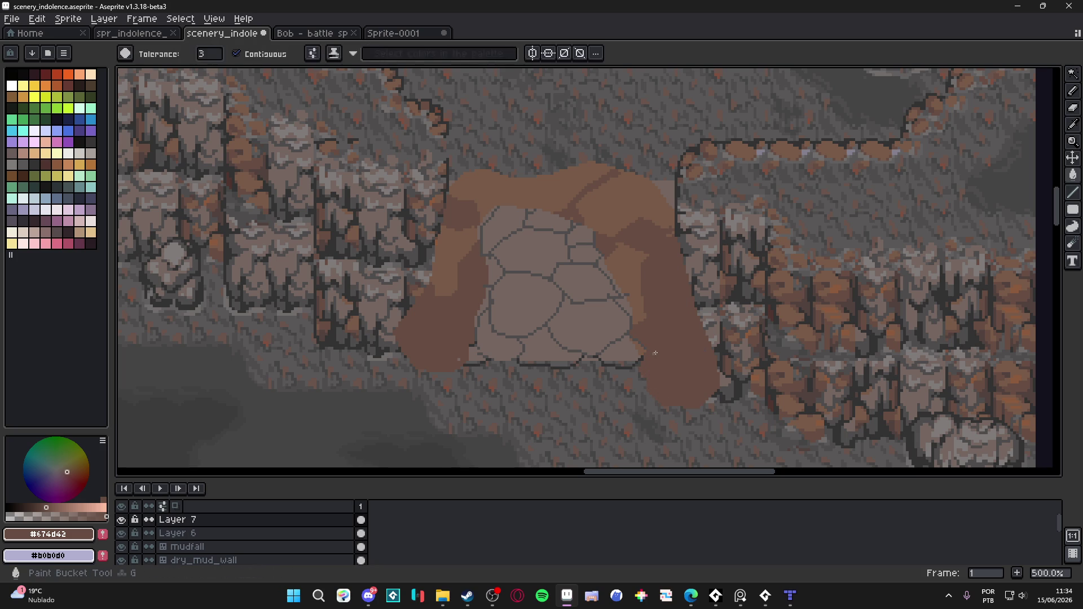
pyautogui.scroll(-3, 654, 354)
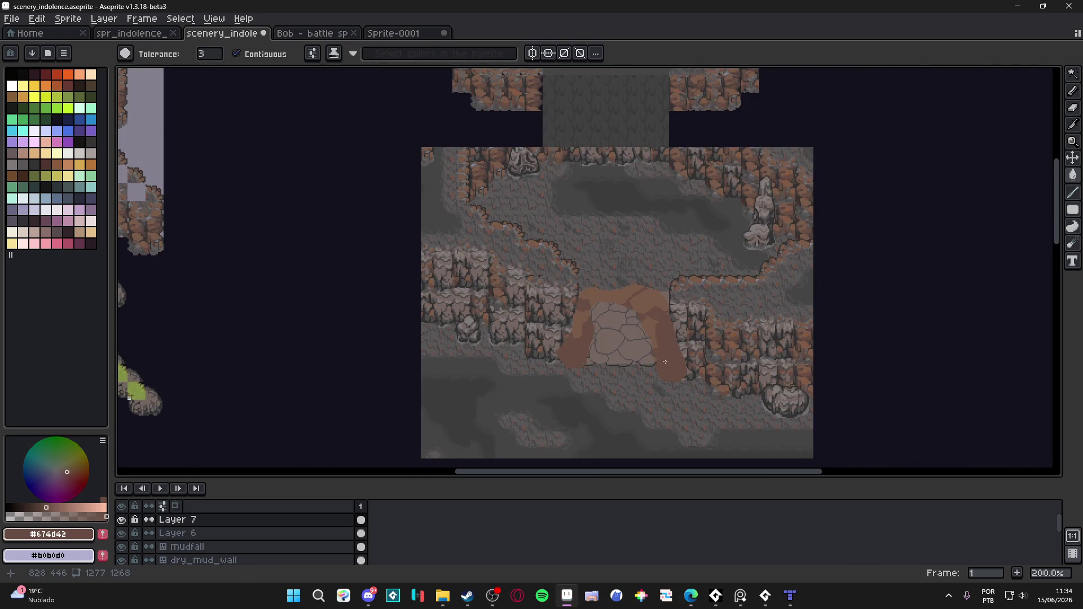
# Marquee-select the brown cobbled arch on Layer 7 in the cave gap and delete it.
pyautogui.scroll(2, 665, 361)
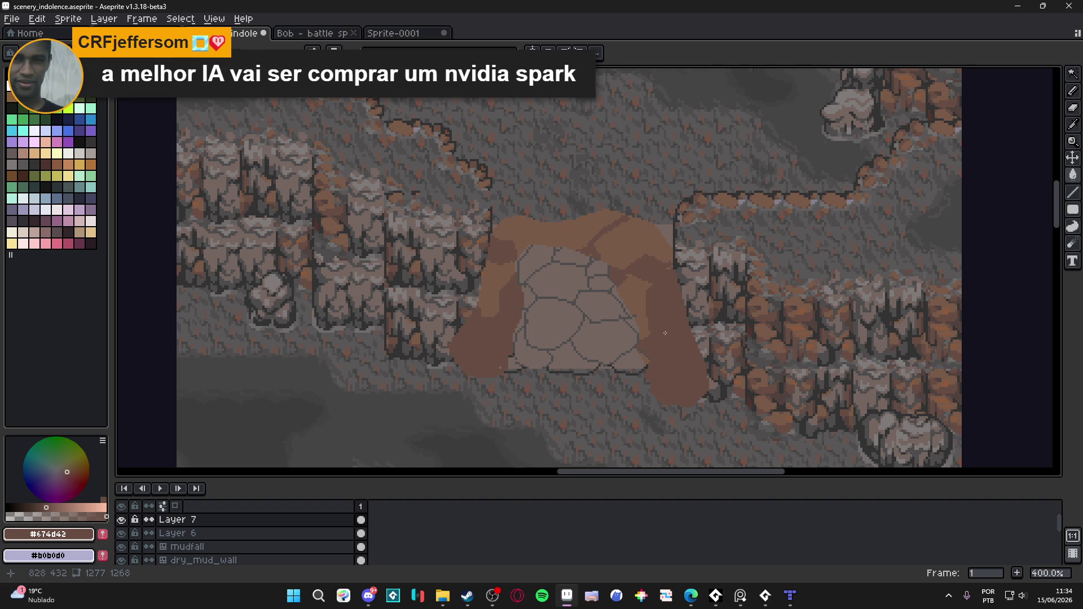
pyautogui.scroll(-1, 665, 333)
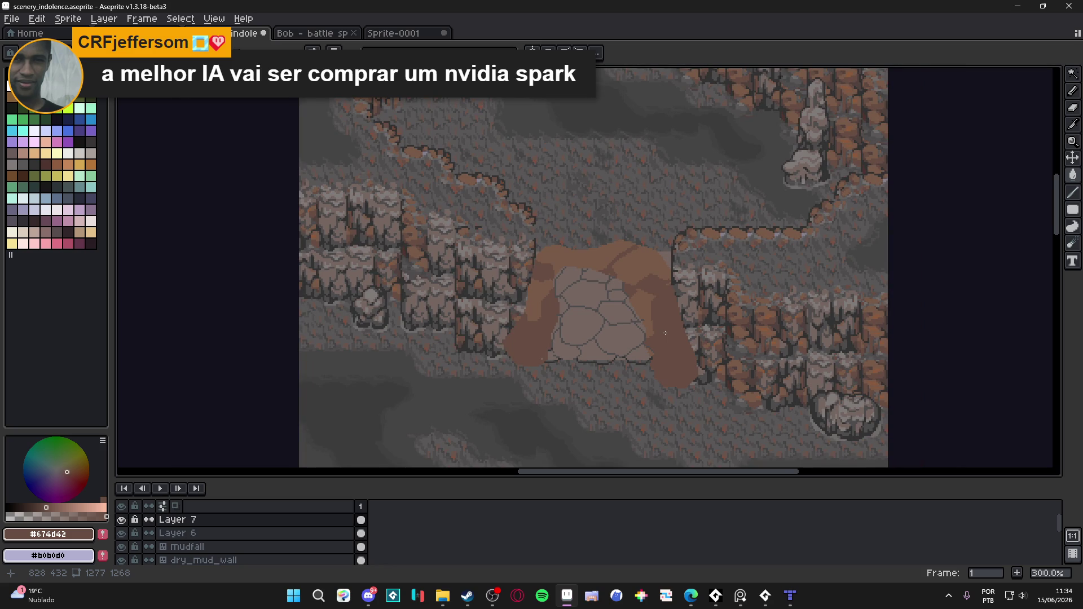
pyautogui.scroll(1, 665, 333)
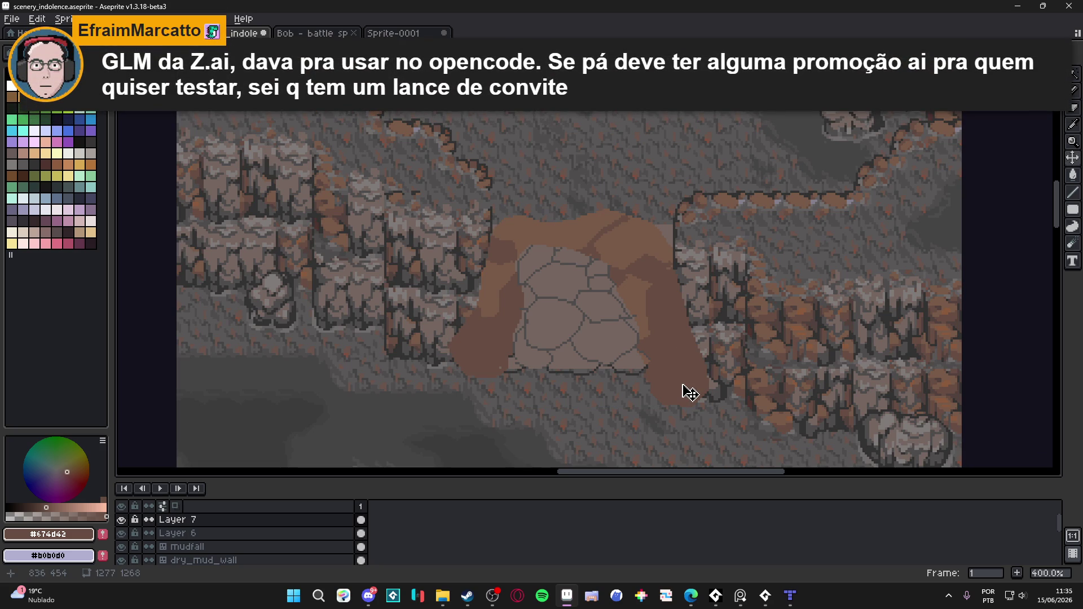
pyautogui.press('m')
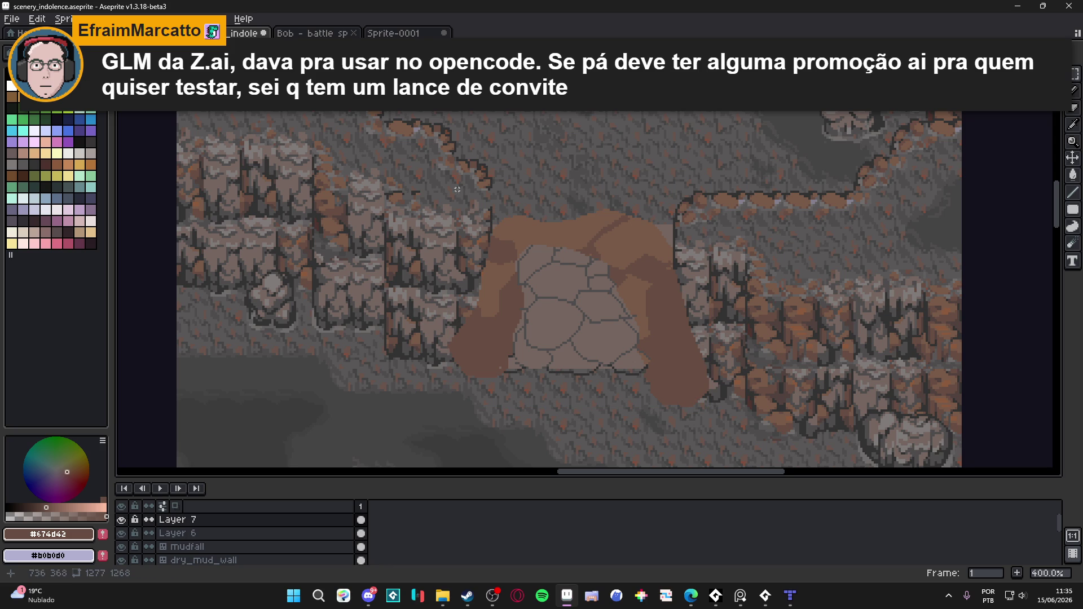
pyautogui.moveTo(439, 180)
pyautogui.mouseDown()
pyautogui.moveTo(526, 297)
pyautogui.moveTo(743, 440)
pyautogui.mouseUp()
pyautogui.press('Delete')
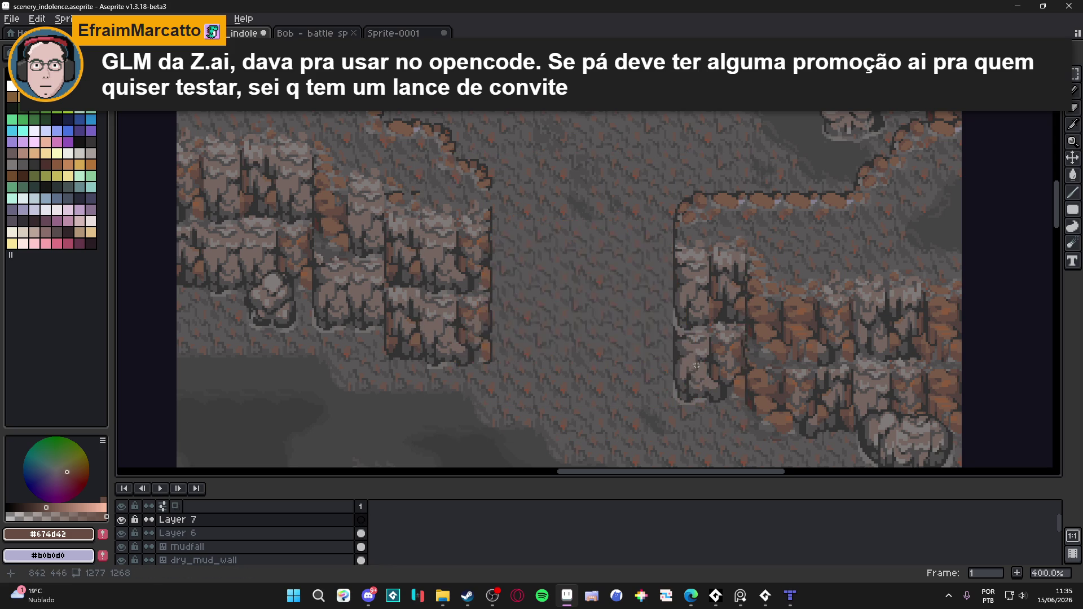
# Toggle the pixel grid on and off, then sample brown #785a48 from the canvas.
pyautogui.hotkey('ctrl', "'")
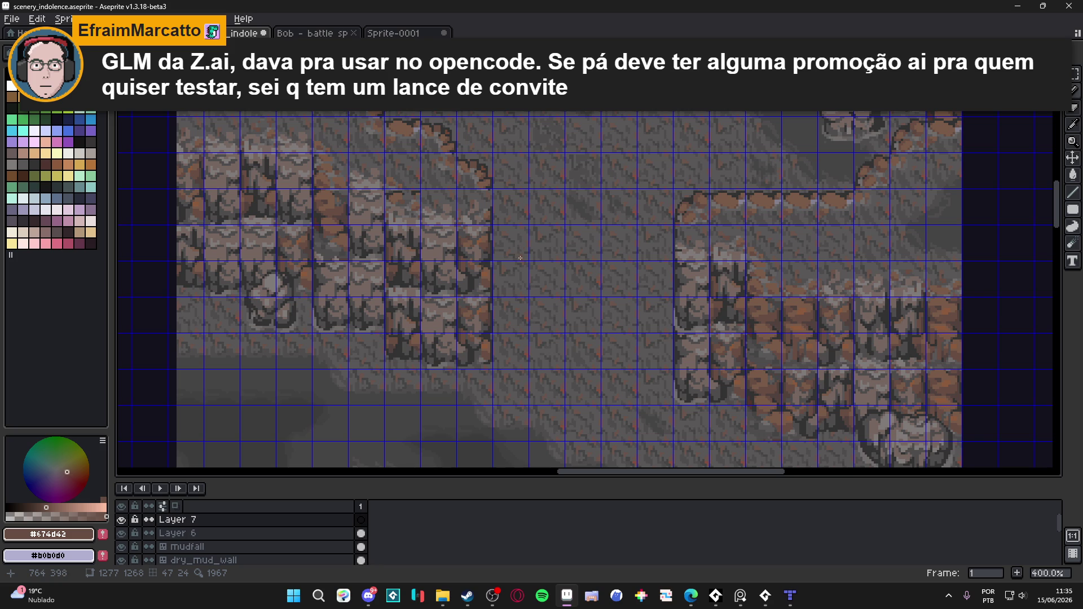
pyautogui.hotkey('ctrl', "'")
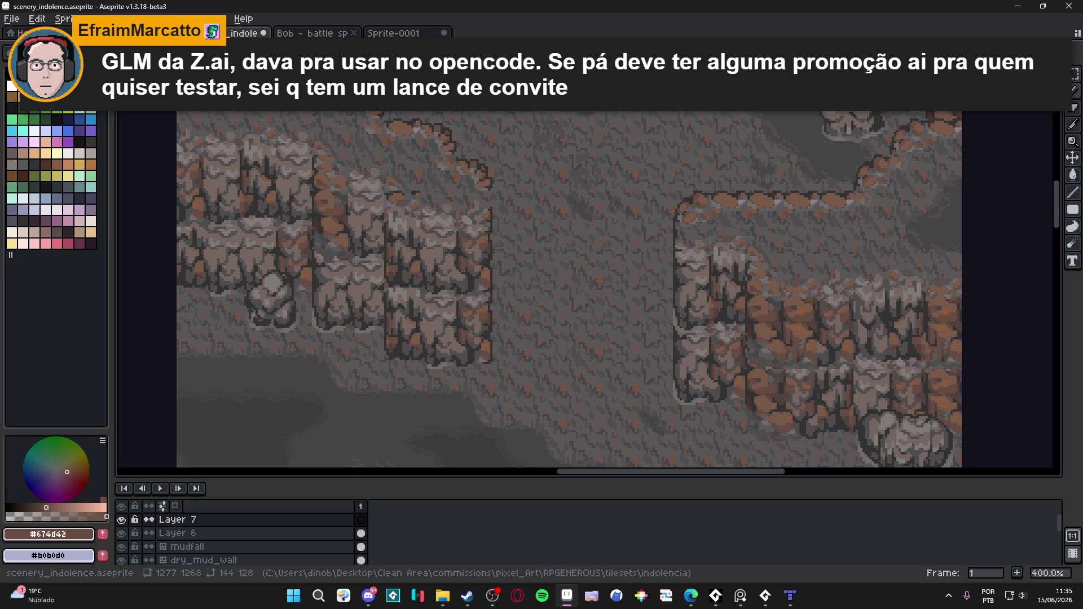
pyautogui.hotkey('alt', 'Tab')
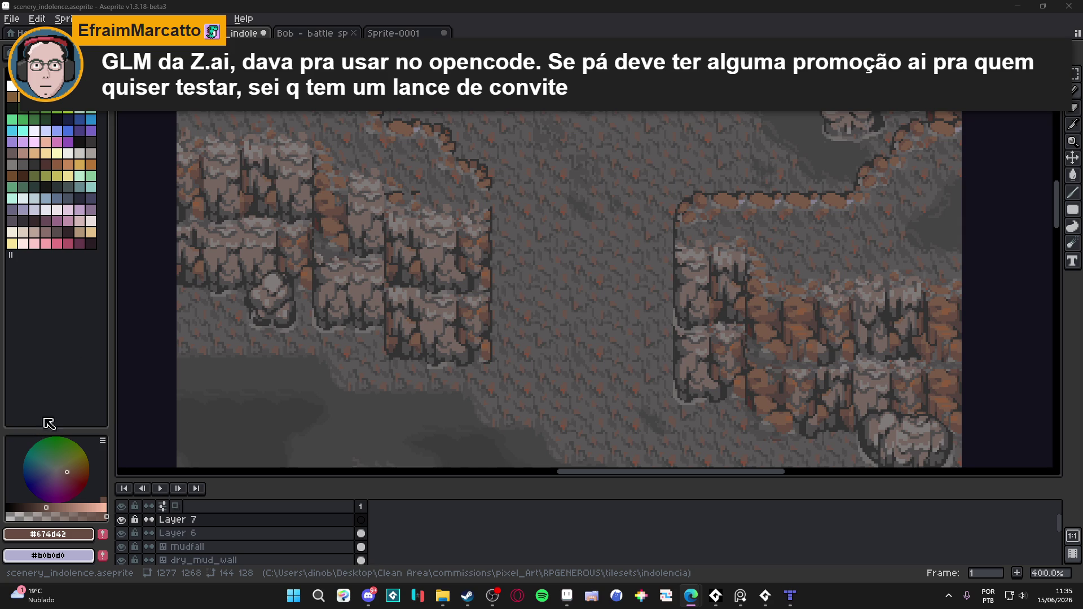
pyautogui.keyDown('alt'); pyautogui.click(701, 200); pyautogui.keyUp('alt')
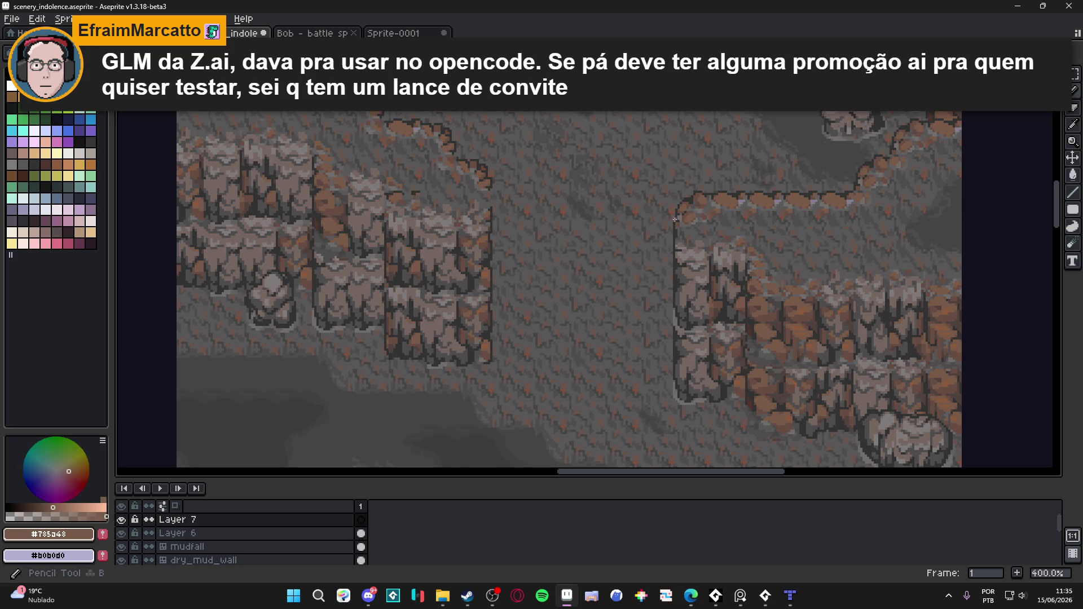
# Outline the right part of the arch's top slab and fill it with brown.
pyautogui.moveTo(673, 212); pyautogui.dragTo(612, 213)
pyautogui.moveTo(684, 221)
pyautogui.mouseDown()
pyautogui.moveTo(682, 251)
pyautogui.moveTo(666, 260)
pyautogui.moveTo(609, 218)
pyautogui.mouseUp()
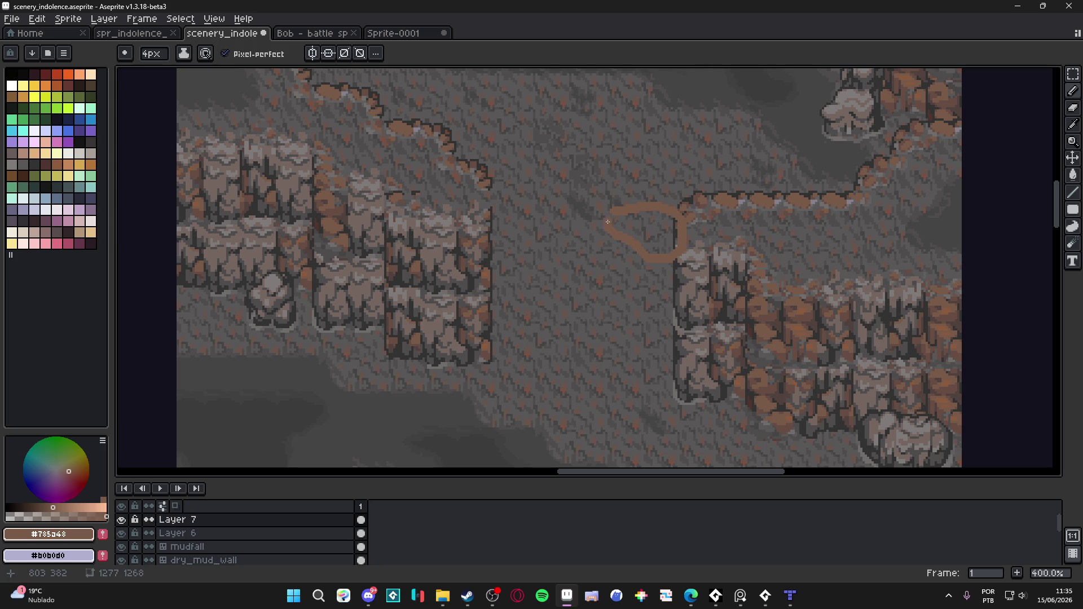
pyautogui.press('g')
pyautogui.click(646, 232)
pyautogui.moveTo(629, 254)
pyautogui.mouseDown()
pyautogui.moveTo(609, 242)
pyautogui.moveTo(601, 208)
pyautogui.moveTo(550, 222)
pyautogui.moveTo(621, 258)
pyautogui.mouseUp()
pyautogui.press('g')
pyautogui.click(581, 235)
pyautogui.press('b')
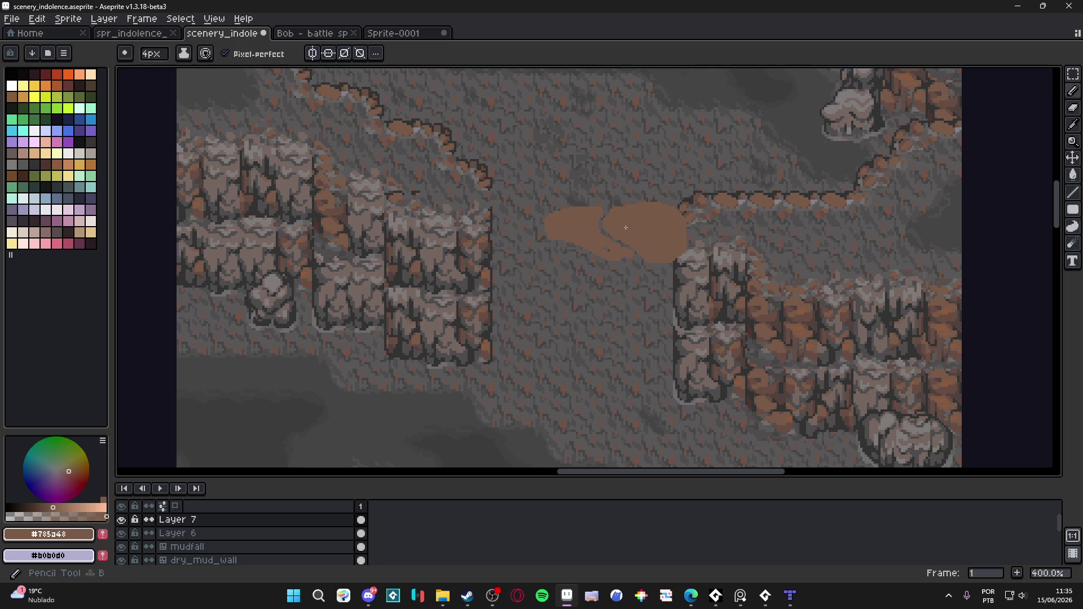
# Extend the slab to the left cliff and build the left leg down the rock edge.
pyautogui.moveTo(592, 203); pyautogui.dragTo(513, 202)
pyautogui.keyDown('shift'); pyautogui.click(492, 210); pyautogui.keyUp('shift')
pyautogui.moveTo(550, 243); pyautogui.dragTo(499, 258)
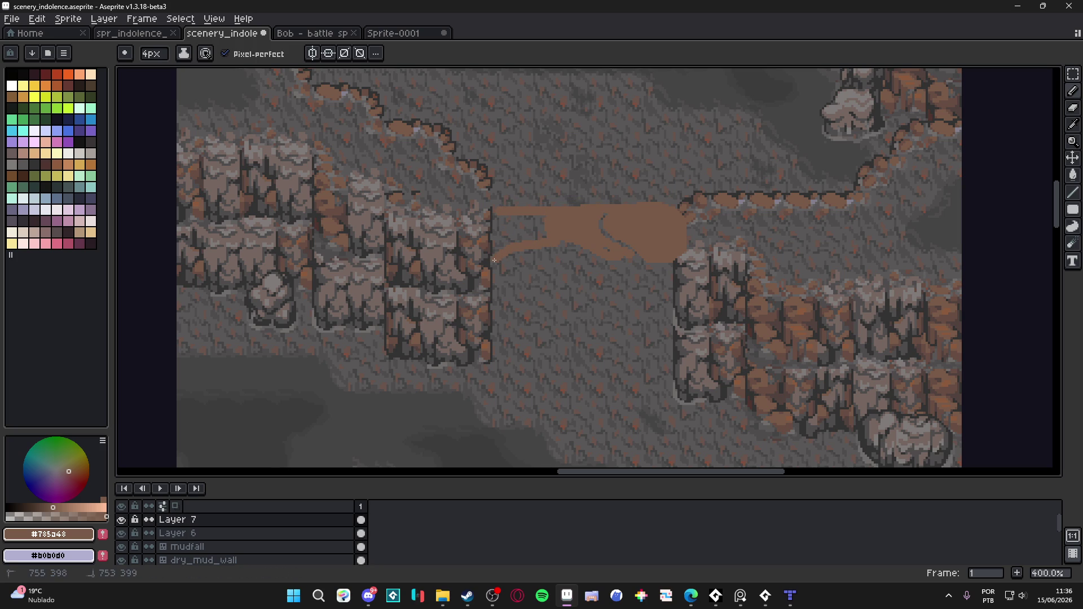
pyautogui.moveTo(498, 259); pyautogui.dragTo(499, 216)
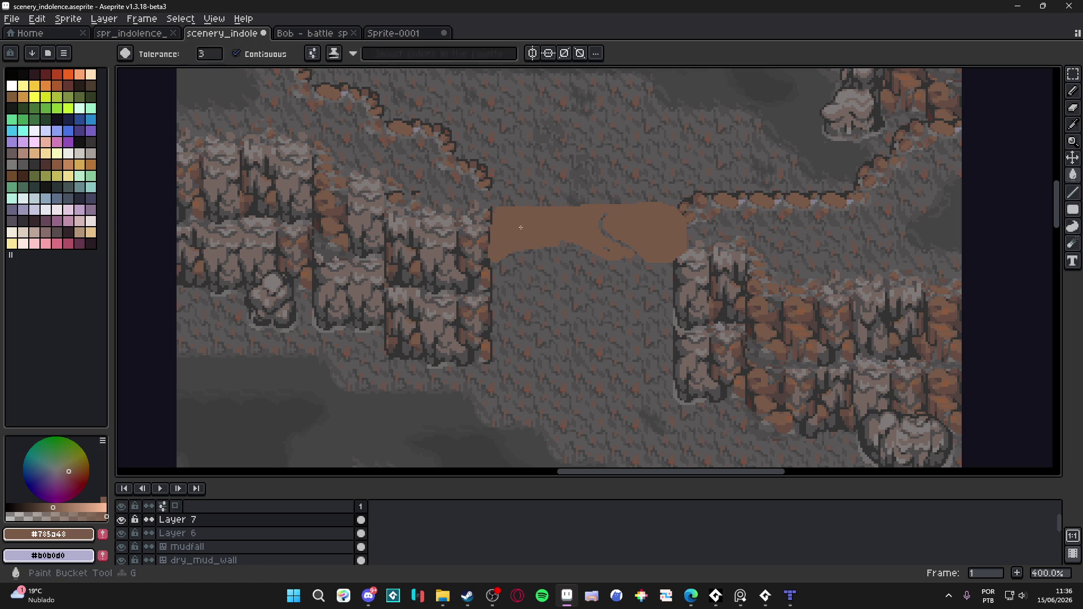
pyautogui.scroll(1, 495, 265)
pyautogui.moveTo(495, 265); pyautogui.dragTo(488, 388)
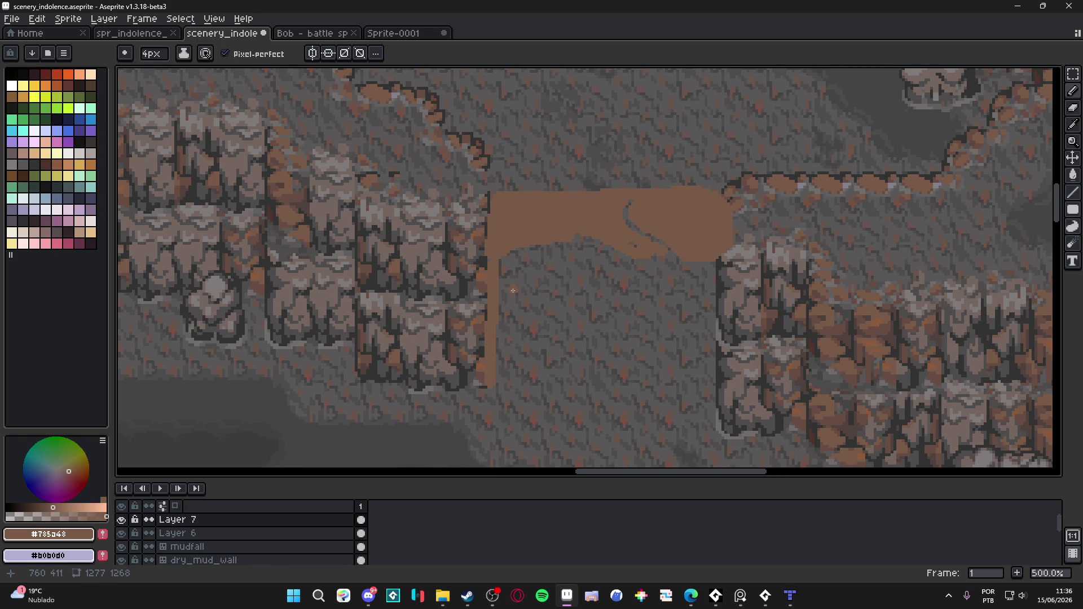
pyautogui.moveTo(526, 249)
pyautogui.mouseDown()
pyautogui.moveTo(518, 376)
pyautogui.moveTo(479, 347)
pyautogui.moveTo(472, 389)
pyautogui.moveTo(505, 395)
pyautogui.moveTo(504, 361)
pyautogui.moveTo(492, 399)
pyautogui.mouseUp()
pyautogui.press('g')
pyautogui.click(479, 377)
pyautogui.press('b')
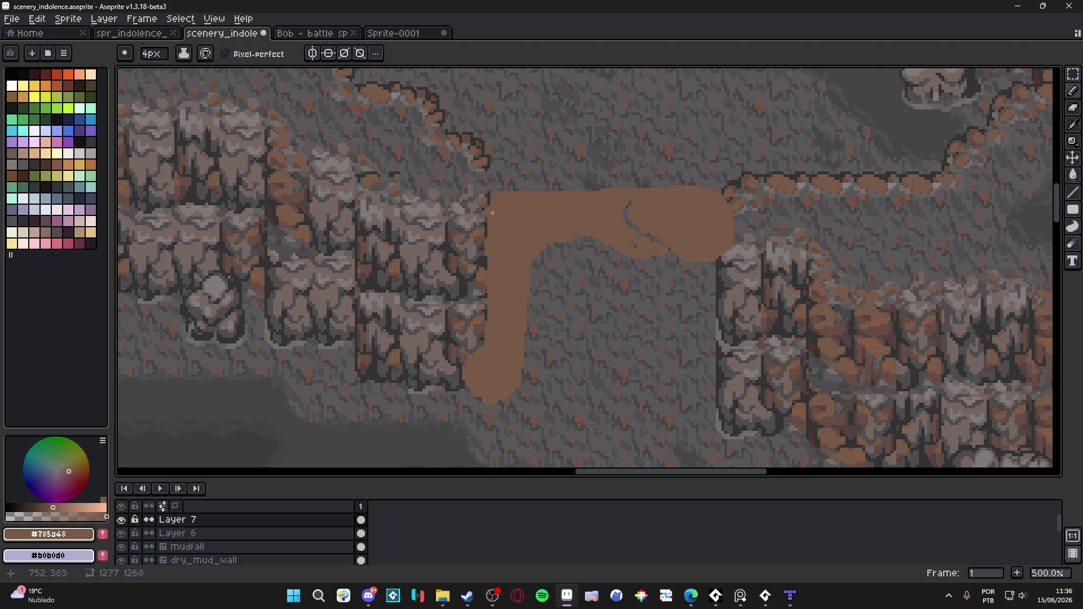
# Raise the slab's top edge and add a rounded bump at its right end.
pyautogui.moveTo(504, 185); pyautogui.dragTo(558, 201)
pyautogui.press('shift')
pyautogui.click(521, 176)
pyautogui.click(504, 181)
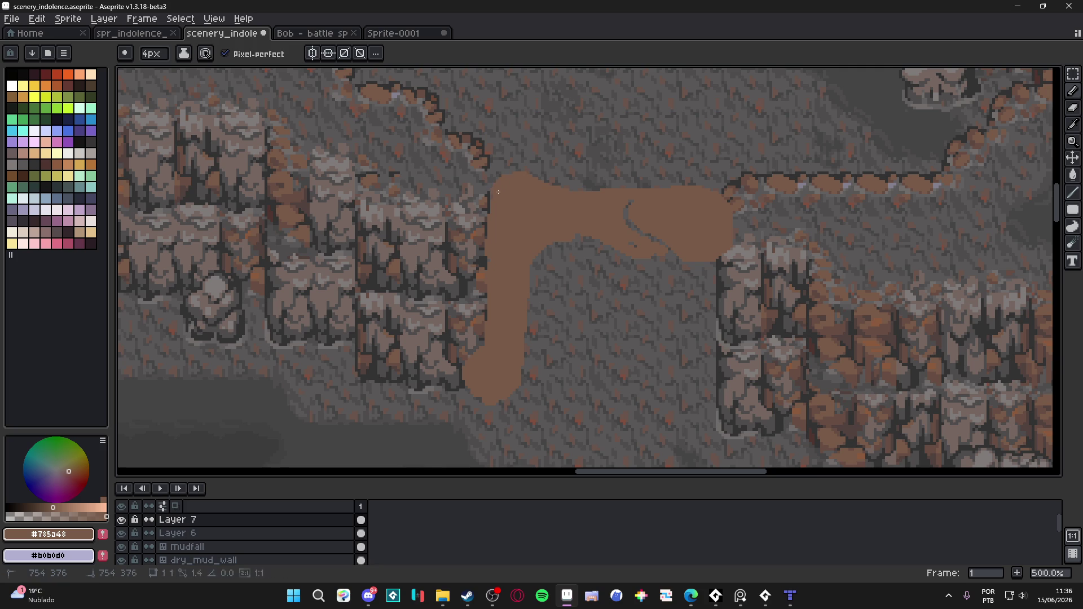
pyautogui.moveTo(567, 192); pyautogui.dragTo(615, 189)
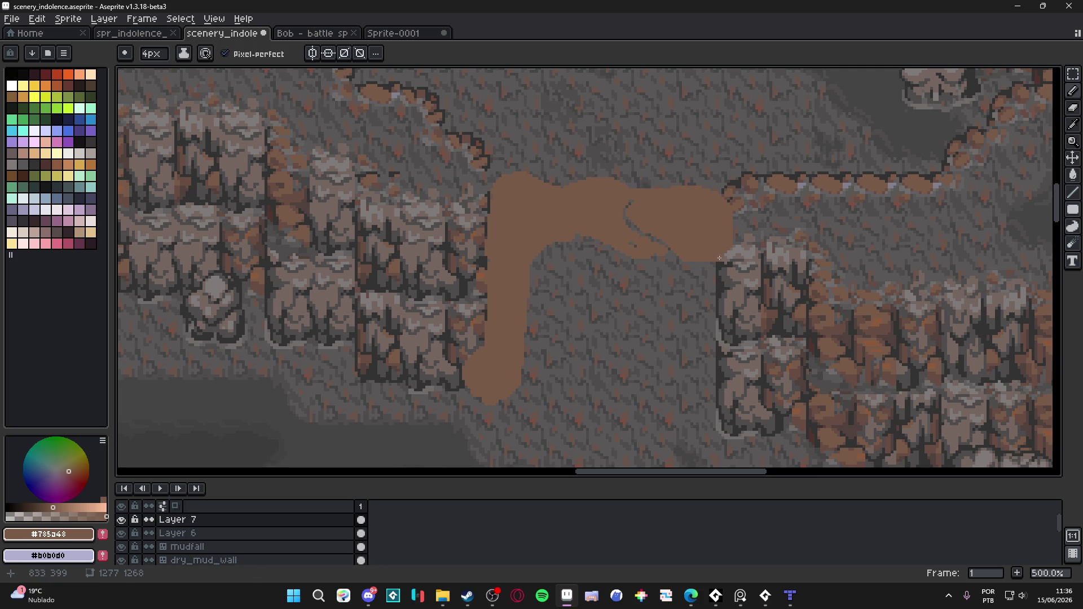
pyautogui.scroll(-2, 722, 256)
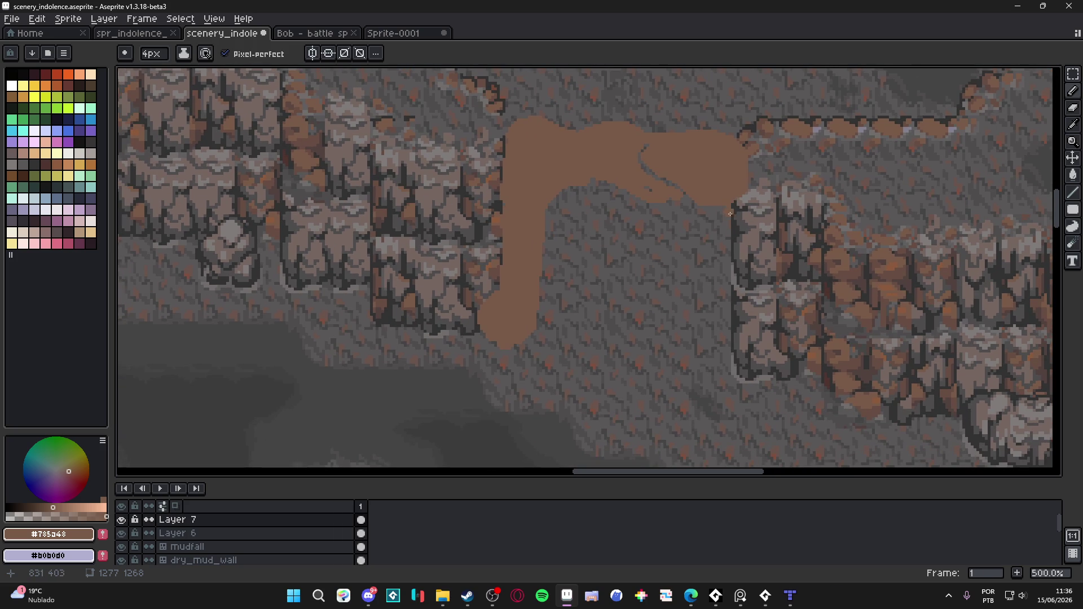
pyautogui.moveTo(763, 168); pyautogui.dragTo(767, 177)
# Draw the right leg down to the floor and thicken it.
pyautogui.moveTo(729, 211); pyautogui.dragTo(729, 346)
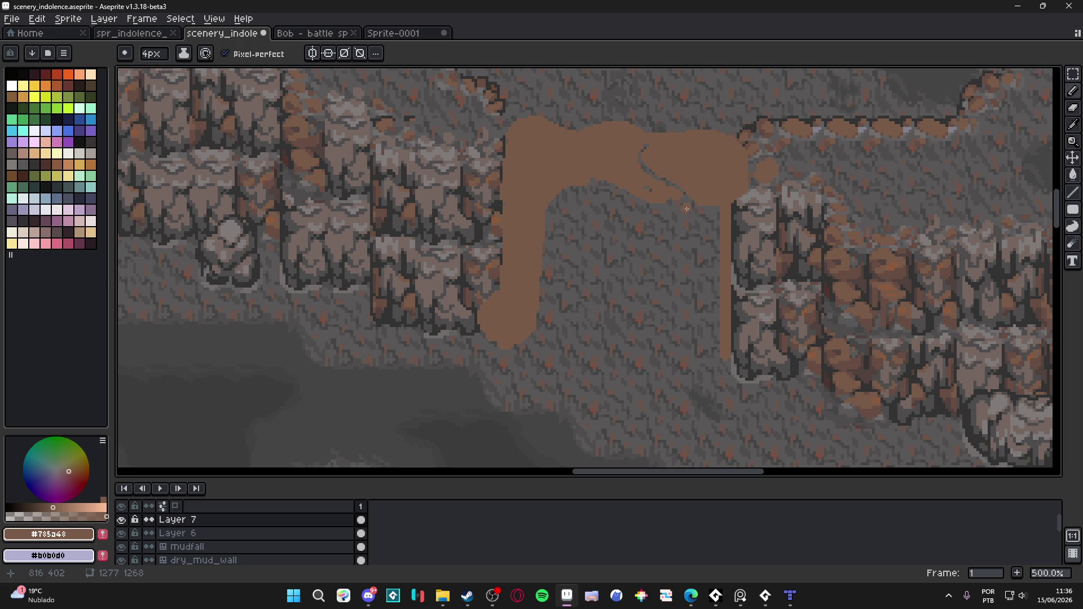
pyautogui.moveTo(682, 207)
pyautogui.mouseDown()
pyautogui.moveTo(709, 248)
pyautogui.moveTo(721, 233)
pyautogui.moveTo(704, 248)
pyautogui.moveTo(703, 321)
pyautogui.moveTo(722, 363)
pyautogui.moveTo(705, 342)
pyautogui.mouseUp()
pyautogui.scroll(-1, 705, 342)
pyautogui.scroll(-3, 704, 305)
pyautogui.scroll(3, 704, 274)
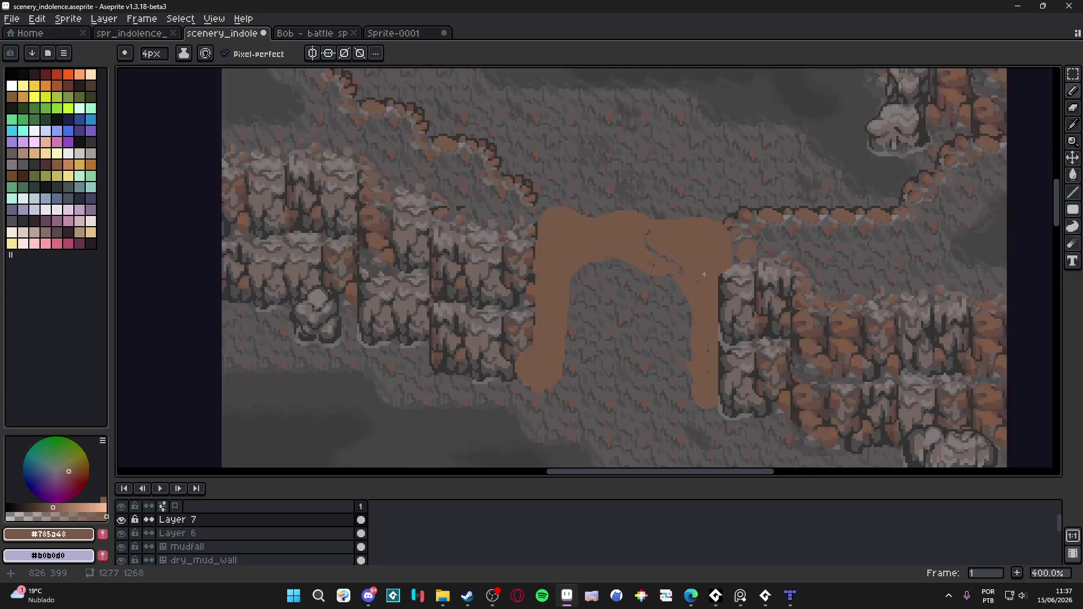
pyautogui.scroll(-1, 703, 275)
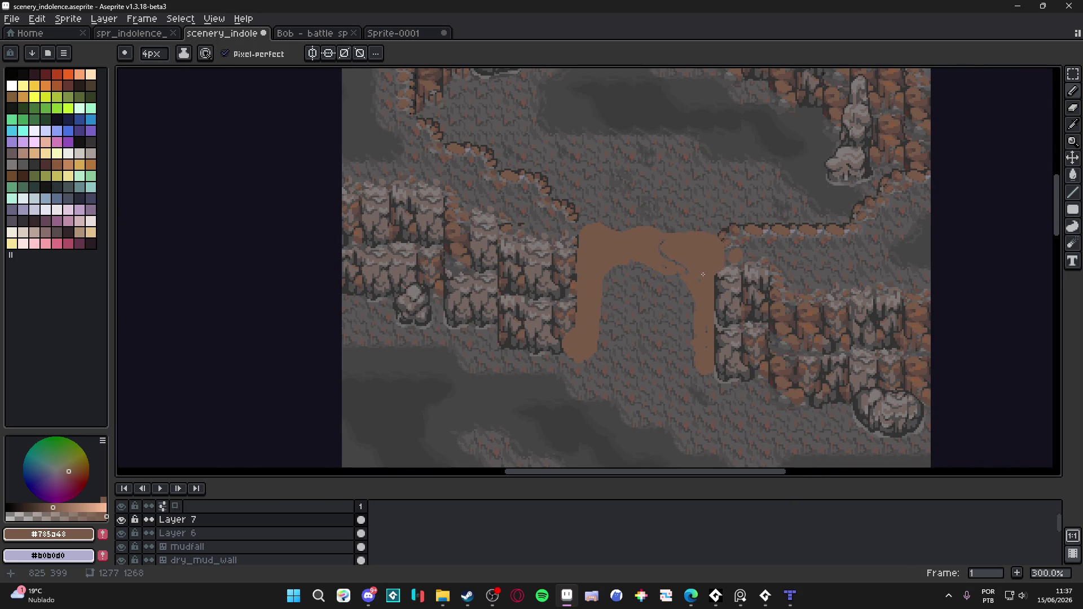
pyautogui.scroll(3, 718, 315)
pyautogui.press('e')
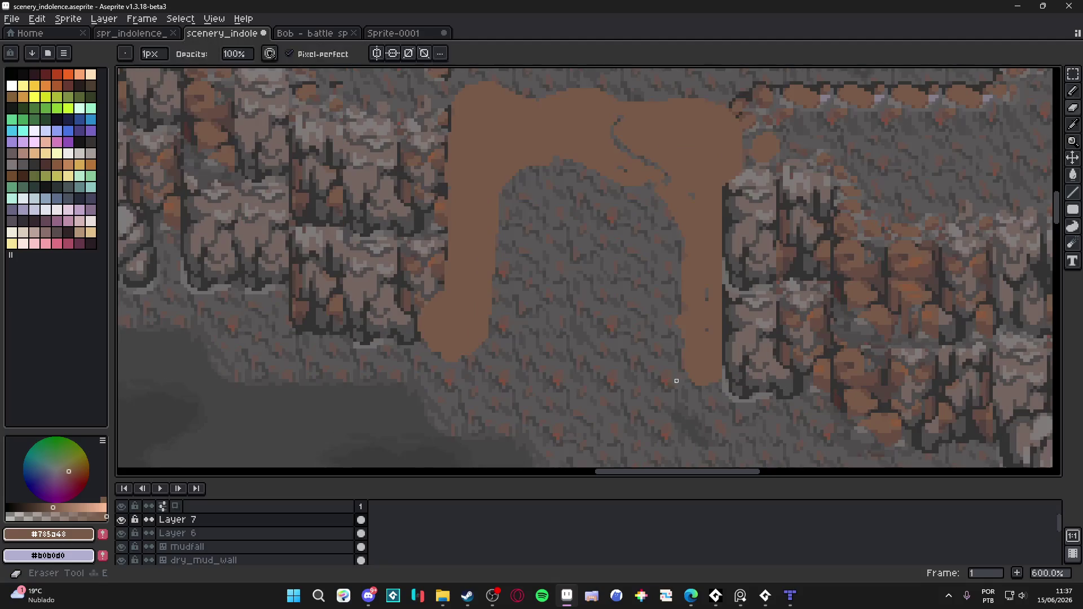
# Erase the bottom end of the right leg and repaint the leg in brown.
pyautogui.click(712, 375)
pyautogui.press('b')
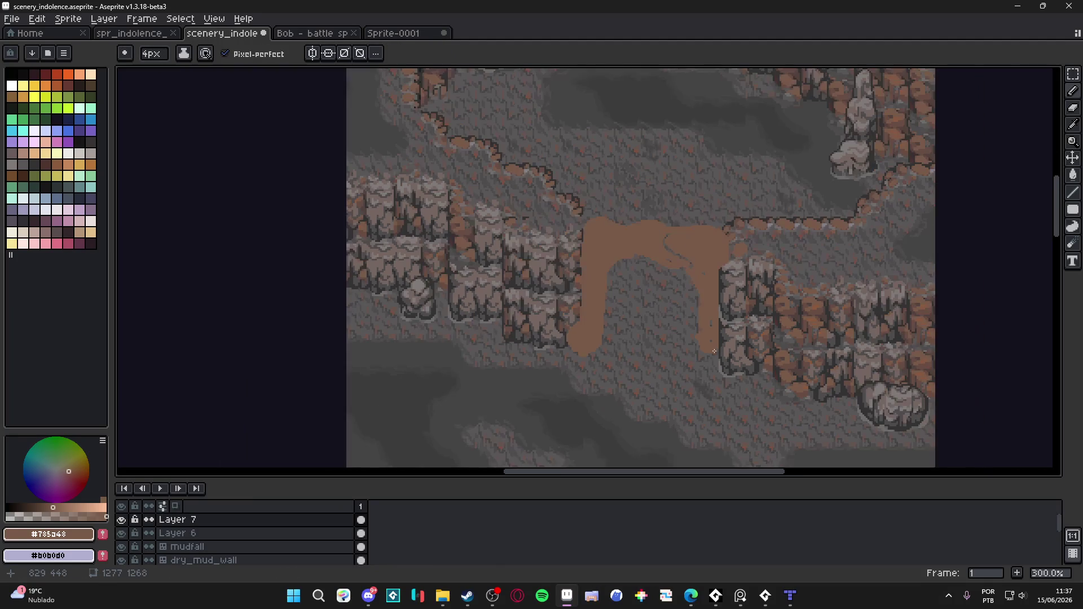
pyautogui.scroll(-3, 705, 347)
pyautogui.scroll(1, 701, 337)
pyautogui.moveTo(714, 332)
pyautogui.mouseDown()
pyautogui.moveTo(710, 241)
pyautogui.moveTo(649, 223)
pyautogui.mouseUp()
pyautogui.scroll(1, 590, 194)
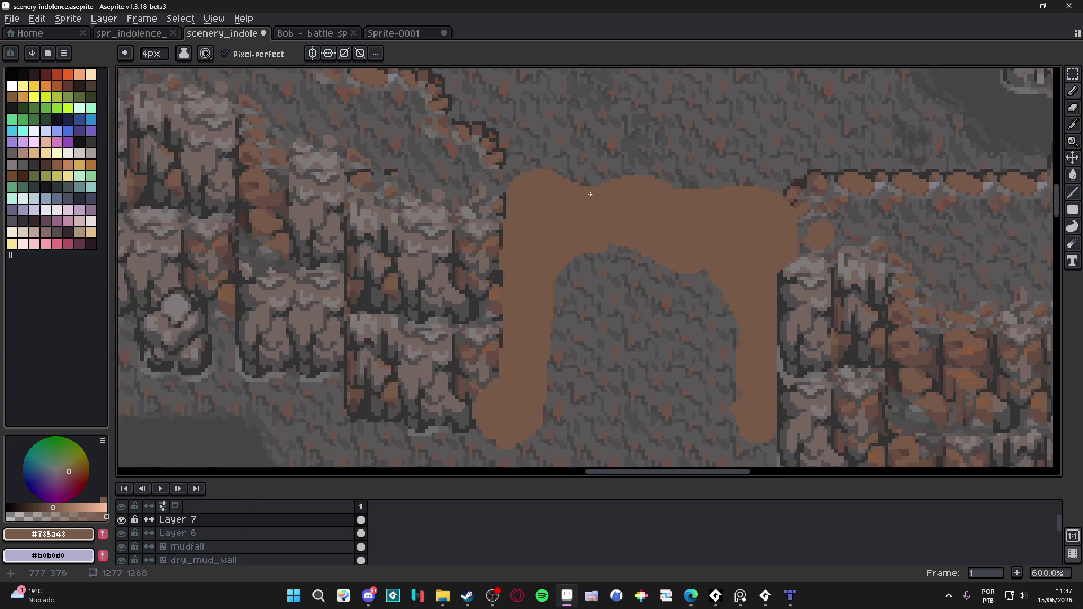
pyautogui.scroll(3, 587, 192)
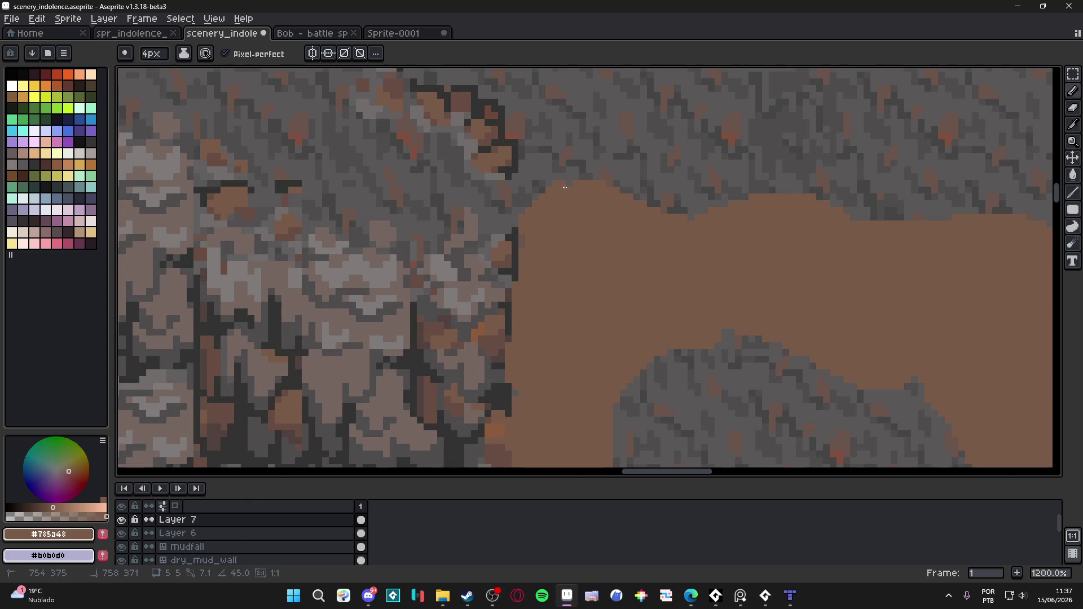
# Smooth the slab's top edge and shrink the pencil to 2px.
pyautogui.moveTo(565, 188)
pyautogui.mouseDown()
pyautogui.moveTo(615, 189)
pyautogui.moveTo(703, 219)
pyautogui.moveTo(734, 218)
pyautogui.moveTo(722, 217)
pyautogui.moveTo(744, 194)
pyautogui.moveTo(788, 201)
pyautogui.mouseUp()
pyautogui.press('-')
pyautogui.moveTo(859, 242)
pyautogui.mouseDown()
pyautogui.moveTo(694, 283)
pyautogui.moveTo(755, 266)
pyautogui.moveTo(770, 270)
pyautogui.moveTo(706, 278)
pyautogui.moveTo(774, 280)
pyautogui.mouseUp()
pyautogui.press('-')
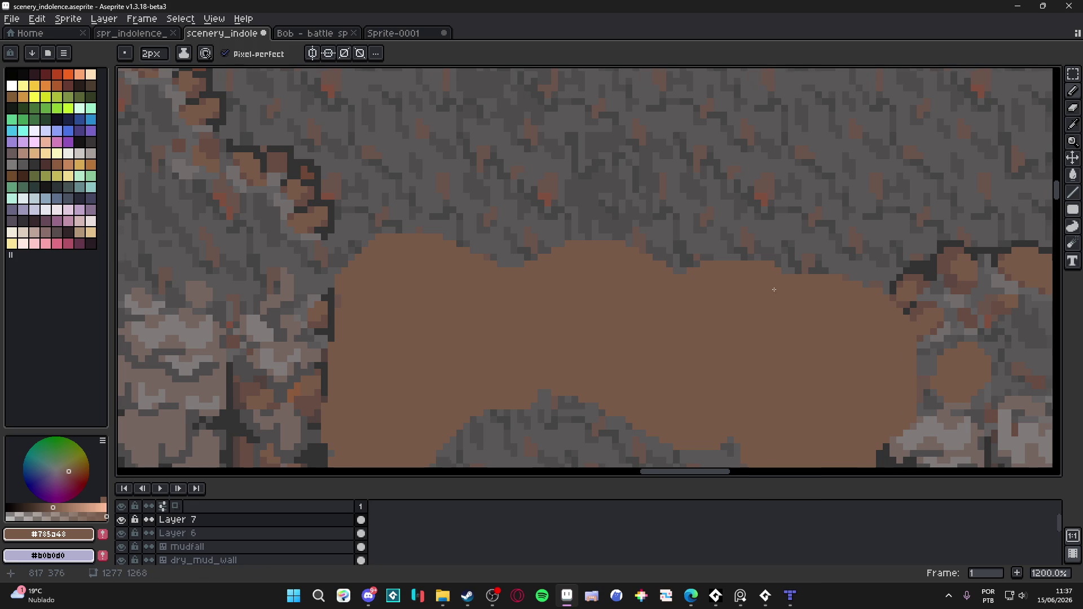
pyautogui.scroll(-4, 774, 290)
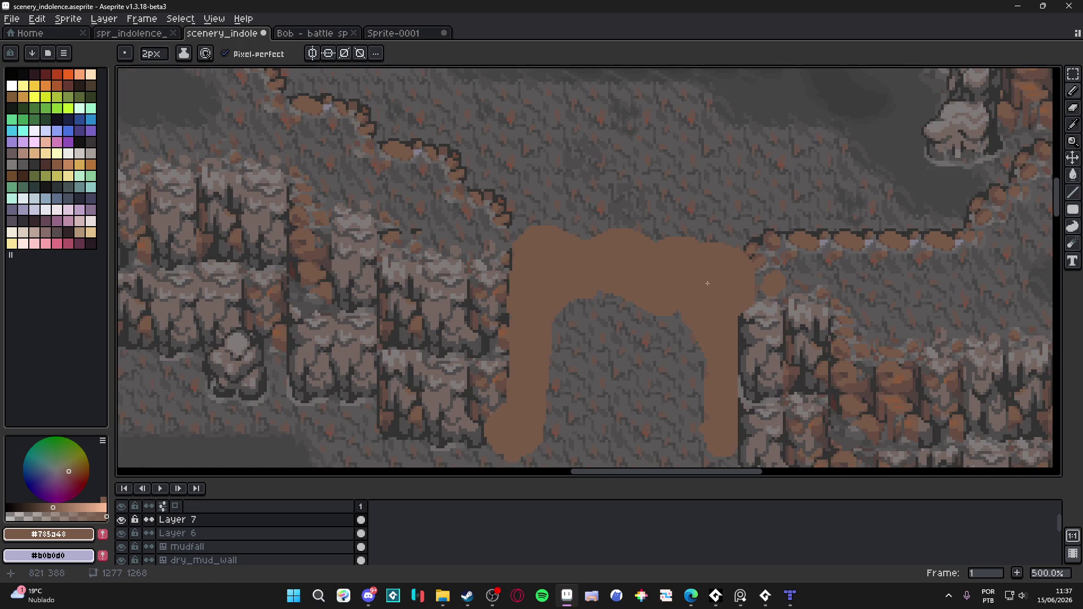
pyautogui.scroll(2, 707, 283)
pyautogui.scroll(-1, 522, 281)
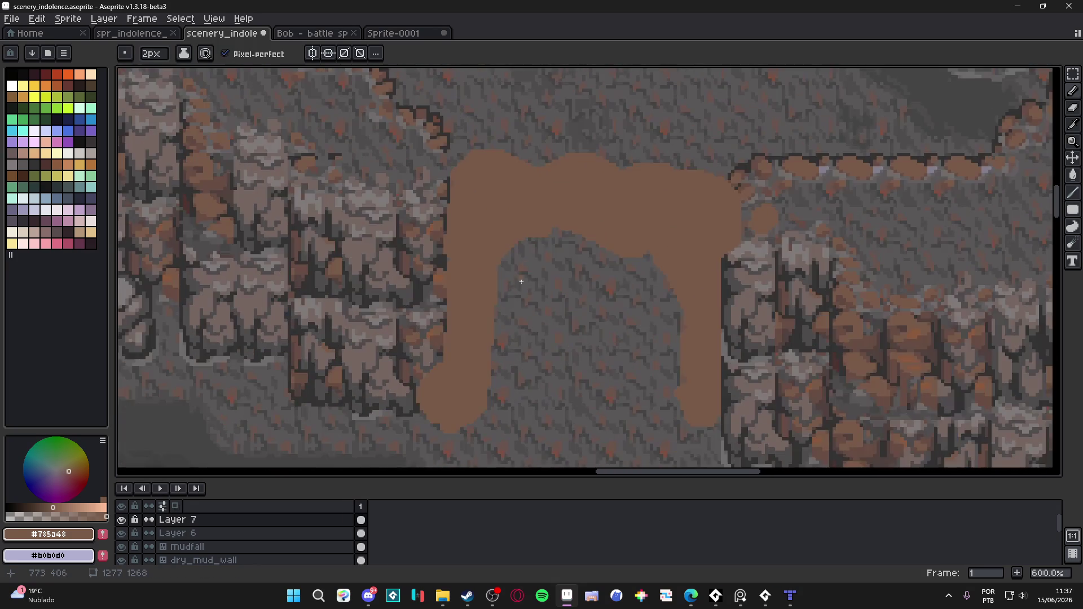
pyautogui.scroll(4, 521, 281)
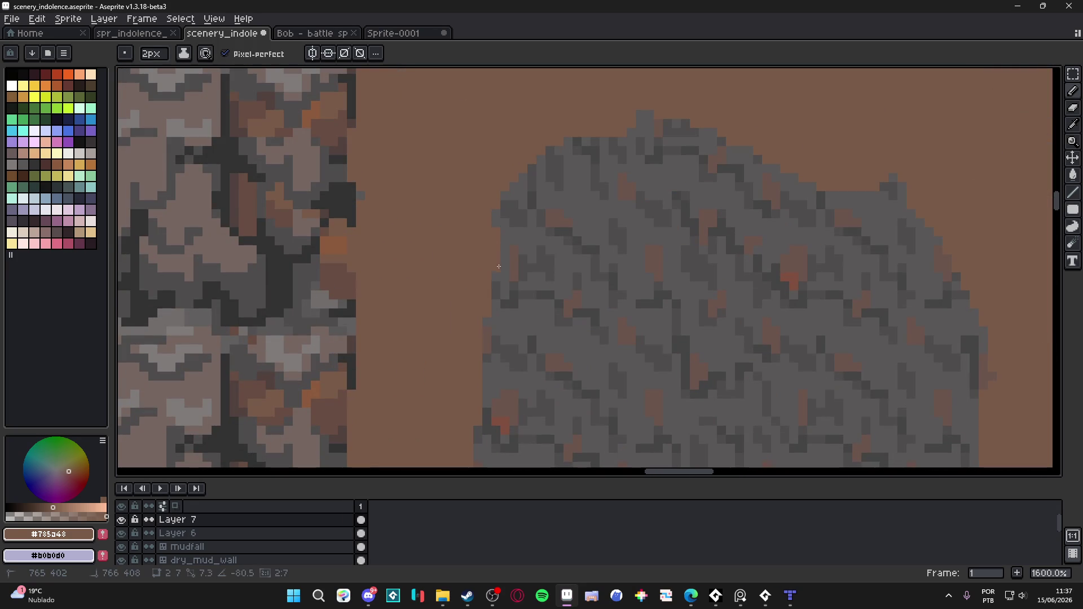
# Cover the rock's left edge with brown and erase a few stray pixels.
pyautogui.moveTo(496, 282)
pyautogui.mouseDown()
pyautogui.moveTo(511, 302)
pyautogui.moveTo(491, 314)
pyautogui.mouseUp()
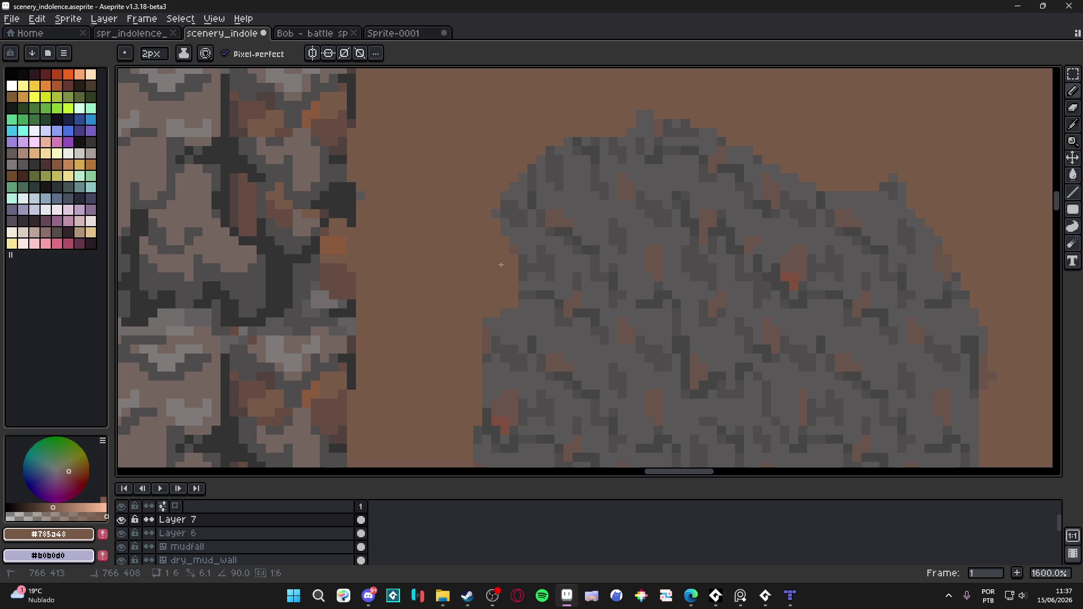
pyautogui.scroll(-2, 507, 228)
pyautogui.press('e')
pyautogui.scroll(-3, 502, 248)
pyautogui.press('-')
pyautogui.press('-')
pyautogui.click(501, 252)
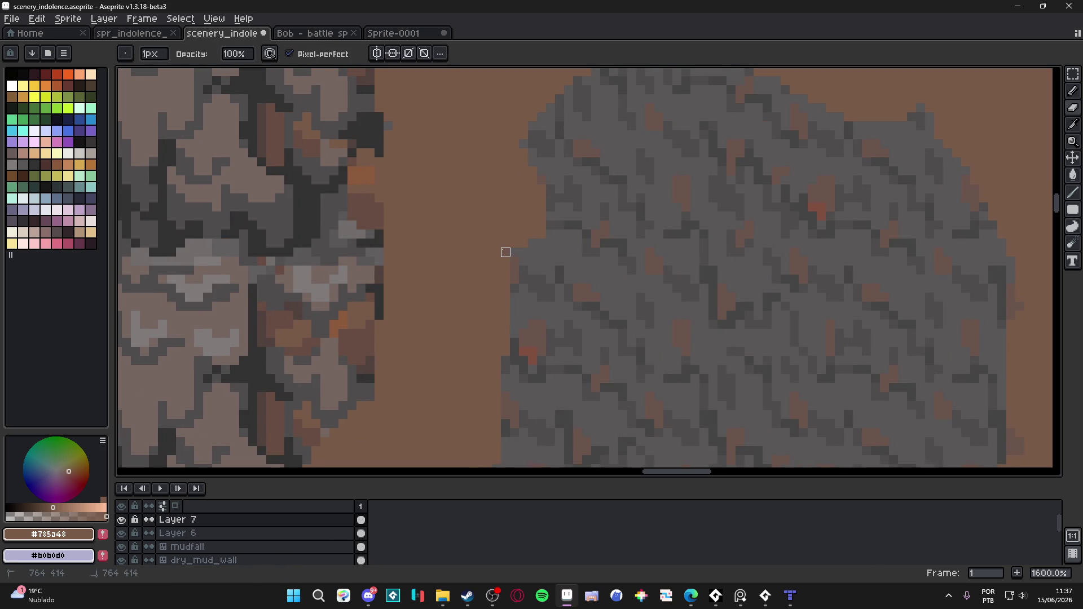
pyautogui.press('b')
# Paint the dark strip brown #785a48, then sample dark grey #4f4d4d from the canvas.
pyautogui.moveTo(381, 287); pyautogui.dragTo(383, 333)
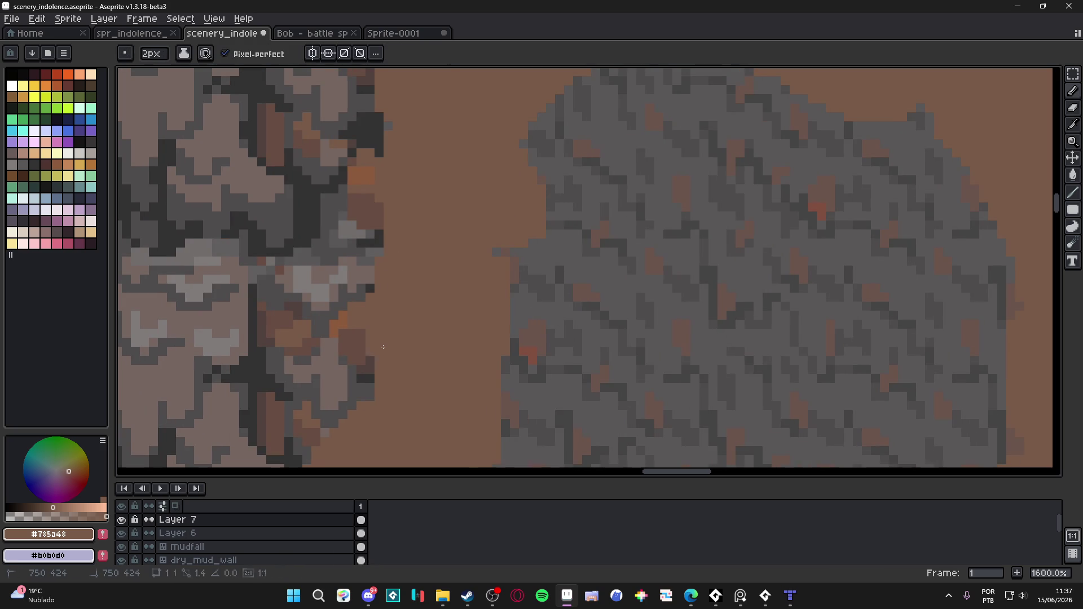
pyautogui.press('alt')
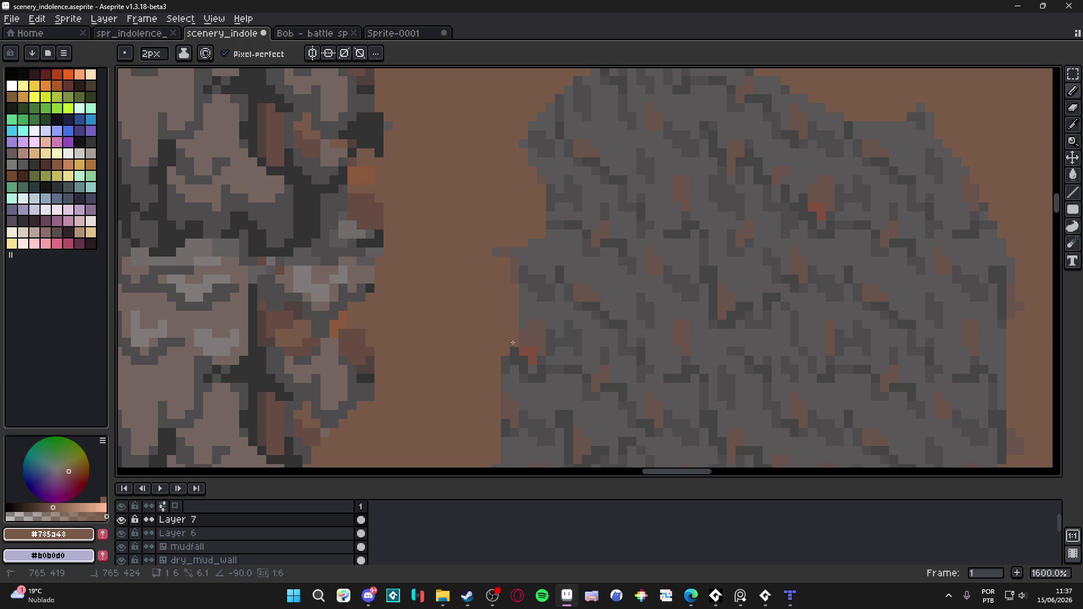
pyautogui.scroll(-5, 516, 310)
pyautogui.scroll(4, 500, 366)
pyautogui.scroll(-3, 500, 366)
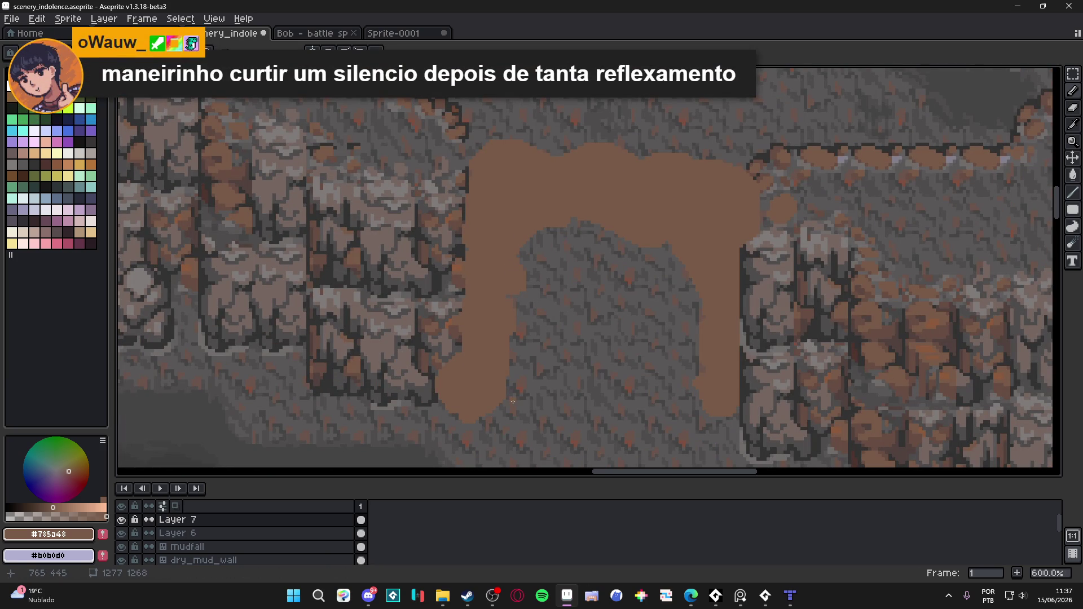
pyautogui.keyDown('alt'); pyautogui.click(432, 380); pyautogui.keyUp('alt')
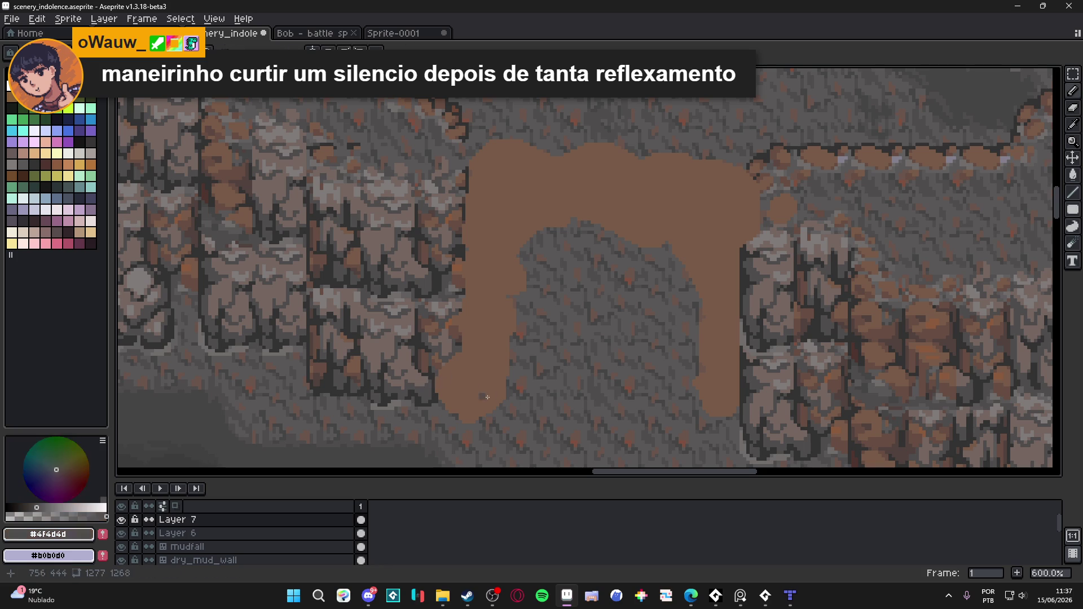
# Sample #756661, draw a line across the cave bottom, and bucket-fill the enclosed interior.
pyautogui.keyDown('alt'); pyautogui.click(506, 397); pyautogui.keyUp('alt')
pyautogui.moveTo(506, 396); pyautogui.dragTo(696, 400)
pyautogui.press('g')
pyautogui.click(655, 369)
pyautogui.scroll(-1, 654, 368)
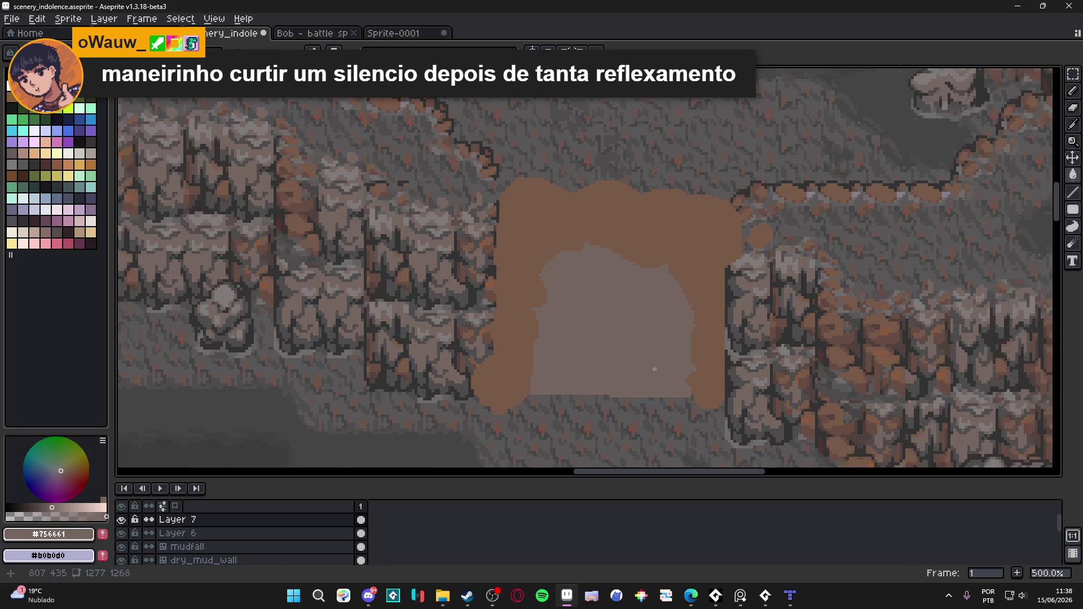
pyautogui.scroll(-1, 654, 369)
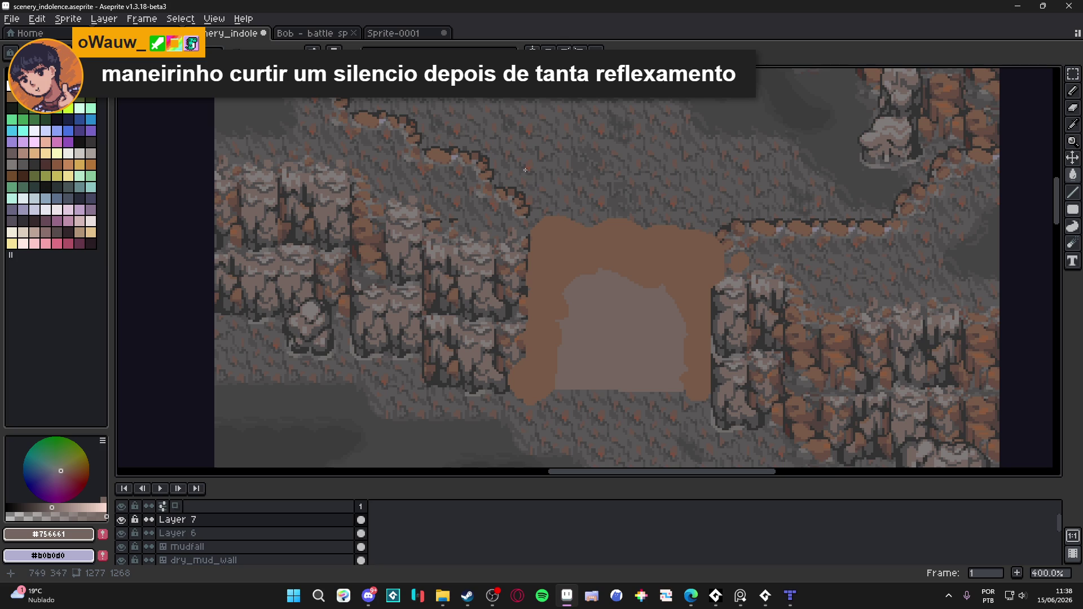
pyautogui.scroll(3, 585, 224)
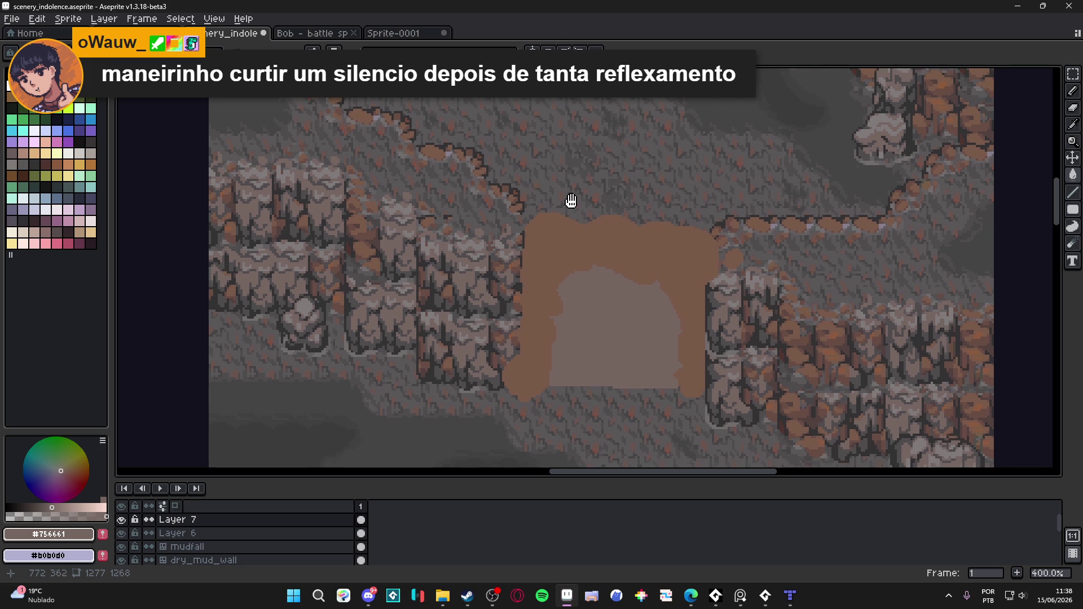
# Sample canvas colours #785a48 and #674d42, settling on the dark outline colour #323232.
pyautogui.keyDown('alt'); pyautogui.click(564, 220); pyautogui.keyUp('alt')
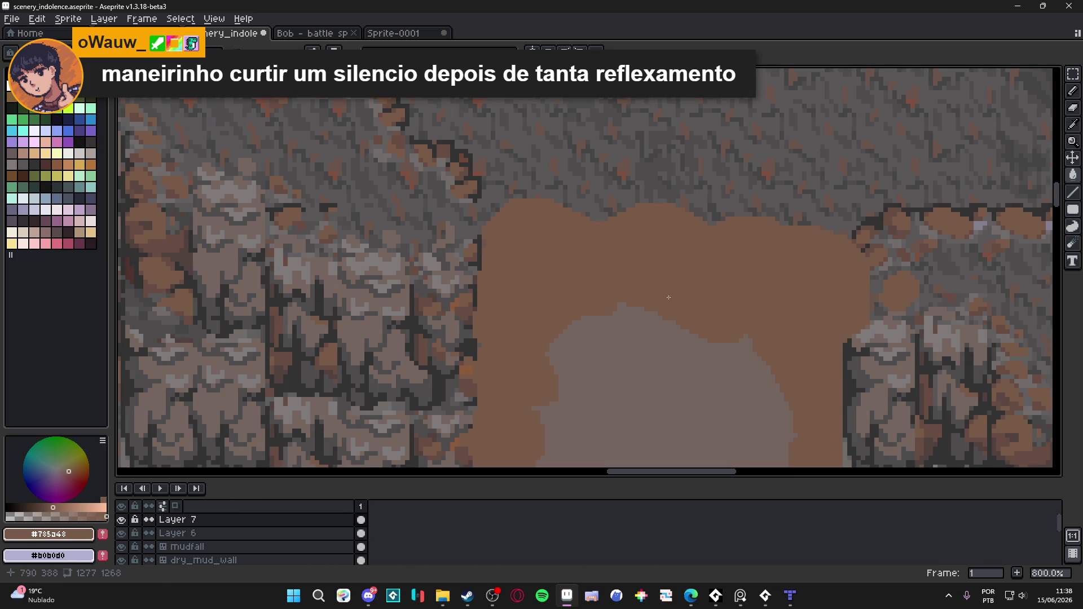
pyautogui.scroll(-3, 519, 350)
pyautogui.scroll(3, 497, 402)
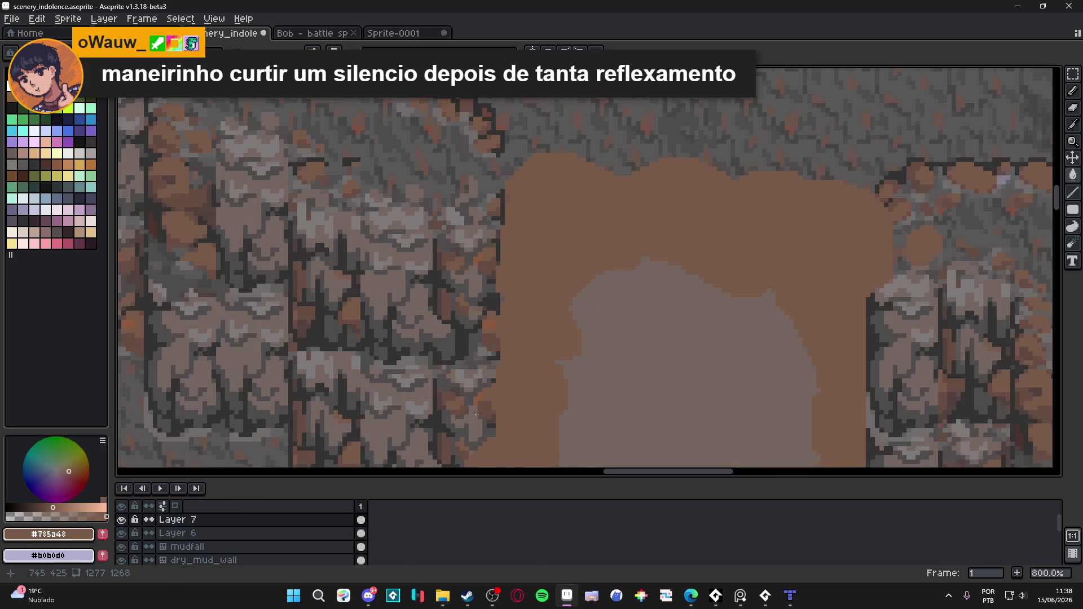
pyautogui.keyDown('alt'); pyautogui.click(497, 401); pyautogui.keyUp('alt')
pyautogui.scroll(2, 497, 402)
pyautogui.scroll(-3, 471, 418)
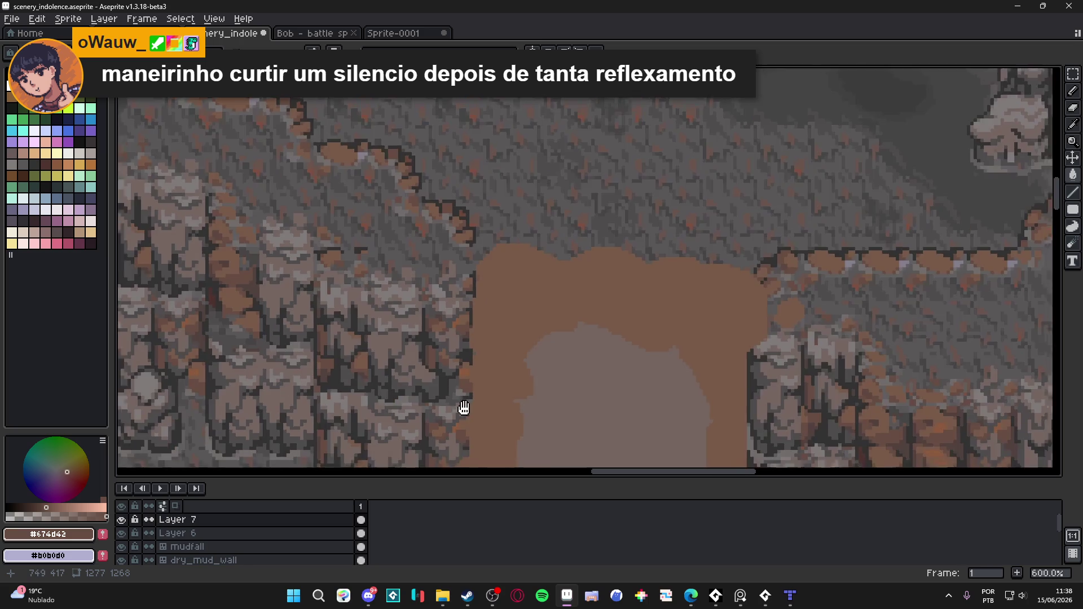
pyautogui.scroll(3, 461, 407)
pyautogui.keyDown('alt'); pyautogui.click(479, 361); pyautogui.keyUp('alt')
pyautogui.scroll(-2, 502, 359)
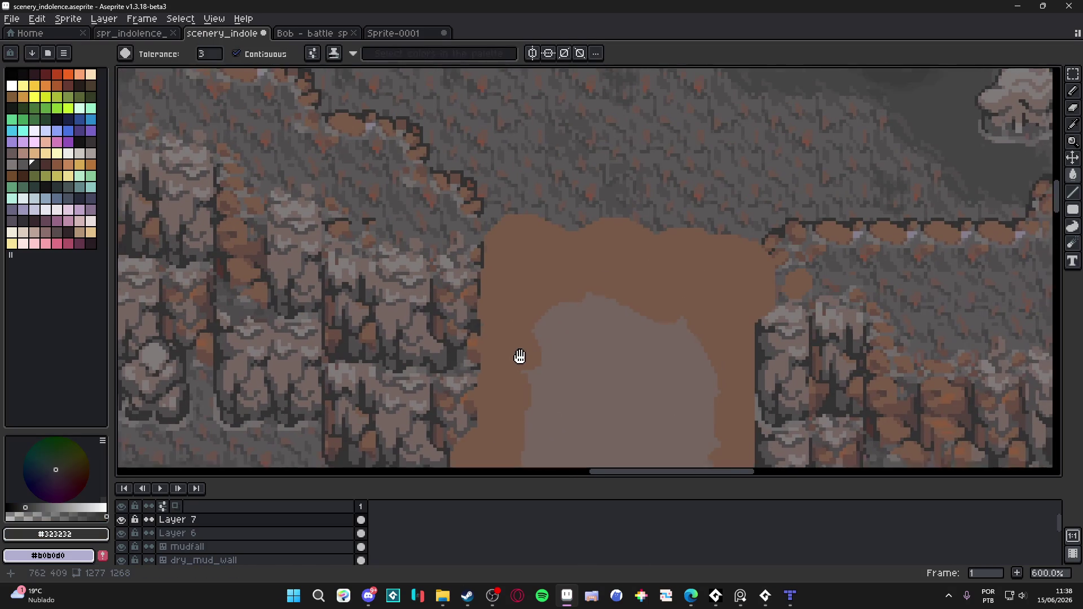
pyautogui.keyDown('alt'); pyautogui.click(488, 272); pyautogui.keyUp('alt')
pyautogui.scroll(2, 474, 212)
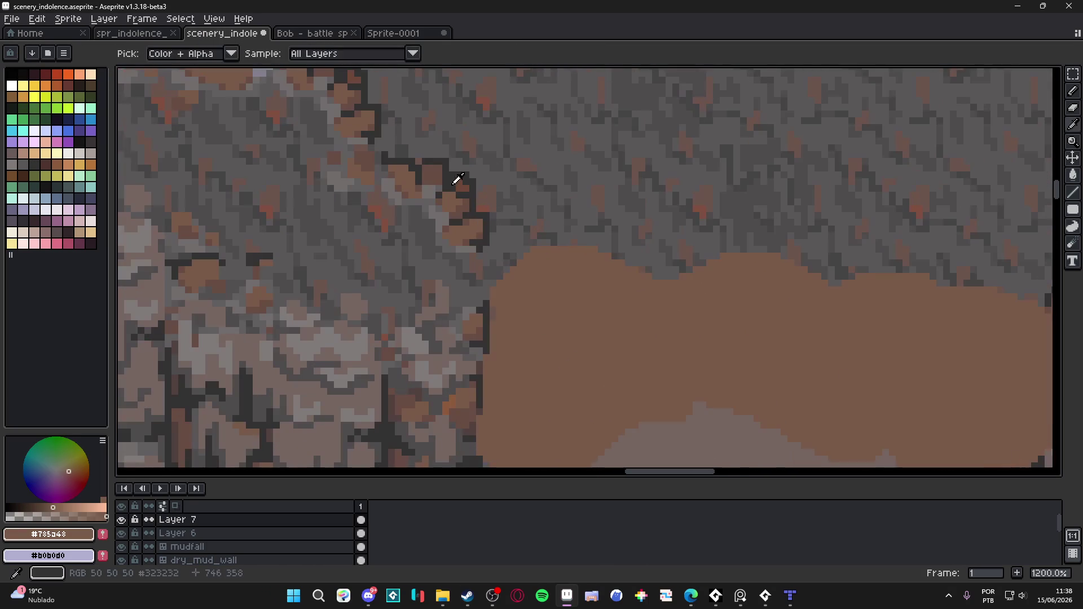
pyautogui.keyDown('alt'); pyautogui.click(611, 246); pyautogui.keyUp('alt')
pyautogui.scroll(-3, 652, 282)
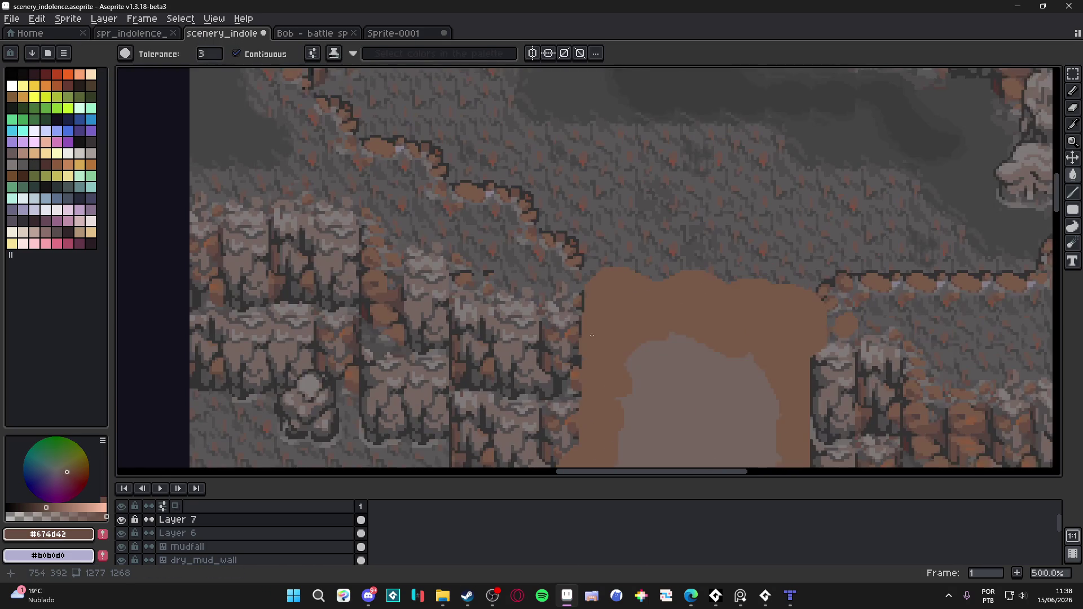
pyautogui.scroll(2, 765, 265)
pyautogui.click(782, 263)
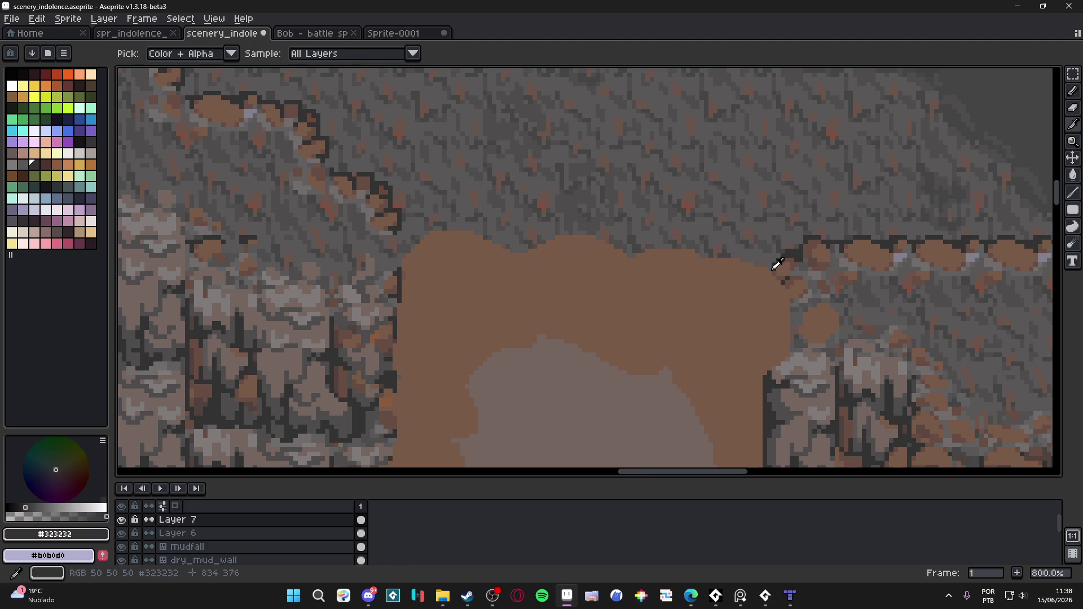
# Test a dark #323232 bucket fill around the mud shape twice and undo it.
pyautogui.press('g')
pyautogui.scroll(2, 536, 262)
pyautogui.click(515, 246)
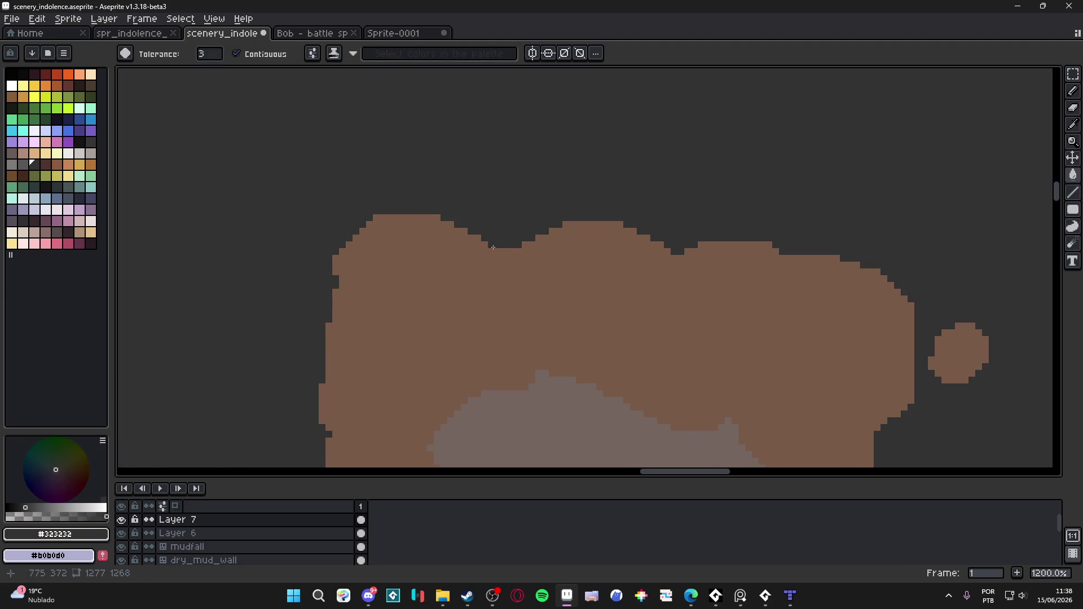
pyautogui.hotkey('ctrl', 'z')
pyautogui.click(500, 247)
pyautogui.hotkey('ctrl', 'z')
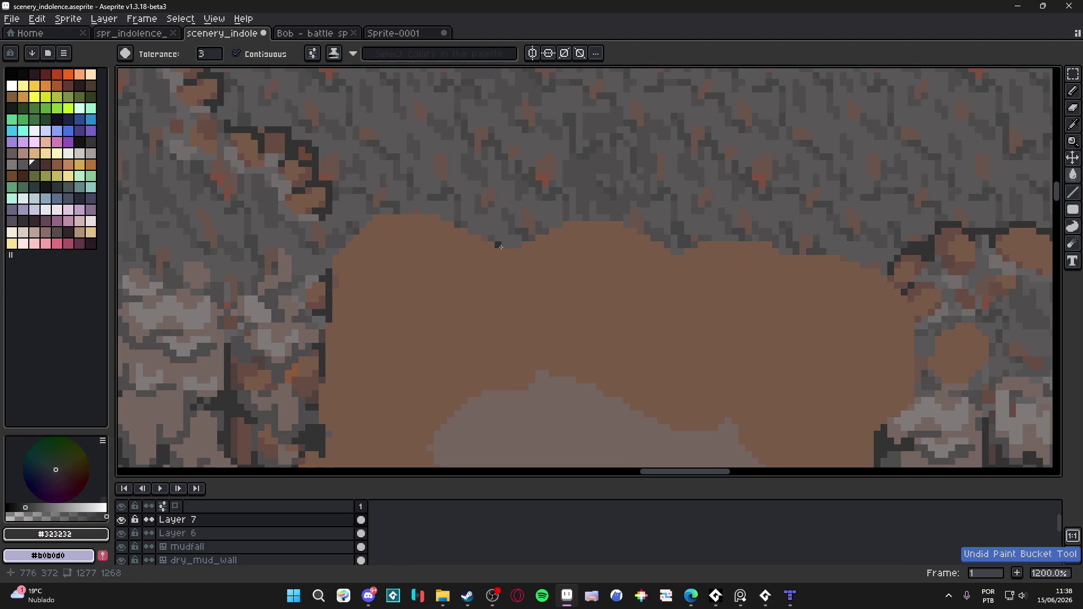
# Outline the arch's upper-left corner in straight dark lines, adding a short horizontal stroke inward.
pyautogui.click(517, 244)
pyautogui.press('b')
pyautogui.press('shift')
pyautogui.keyDown('shift'); pyautogui.click(374, 212); pyautogui.keyUp('shift')
pyautogui.keyDown('shift'); pyautogui.click(327, 268); pyautogui.keyUp('shift')
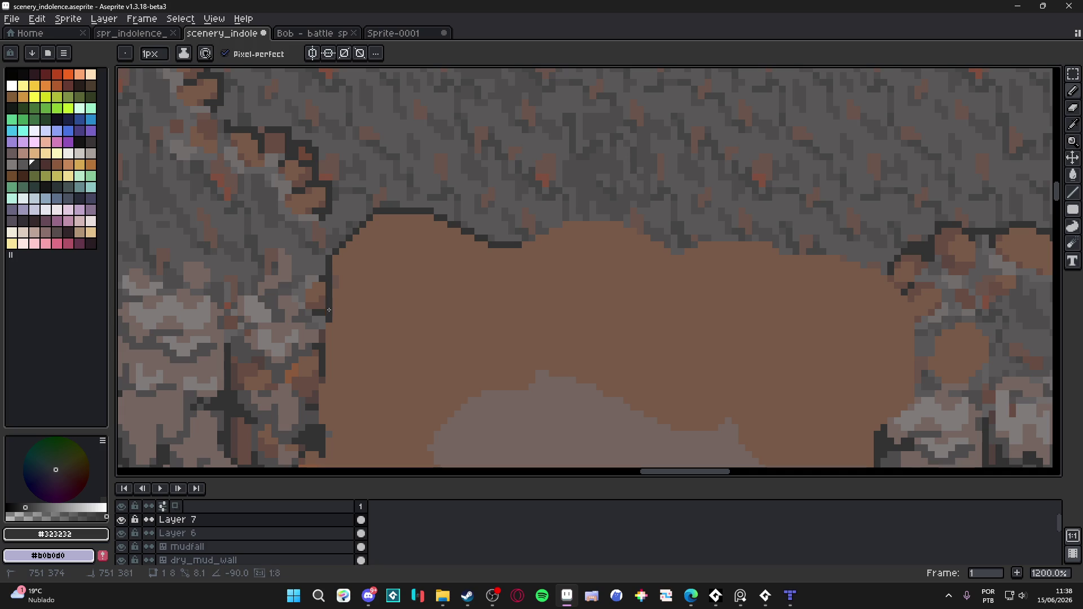
pyautogui.keyDown('shift'); pyautogui.click(329, 330); pyautogui.keyUp('shift')
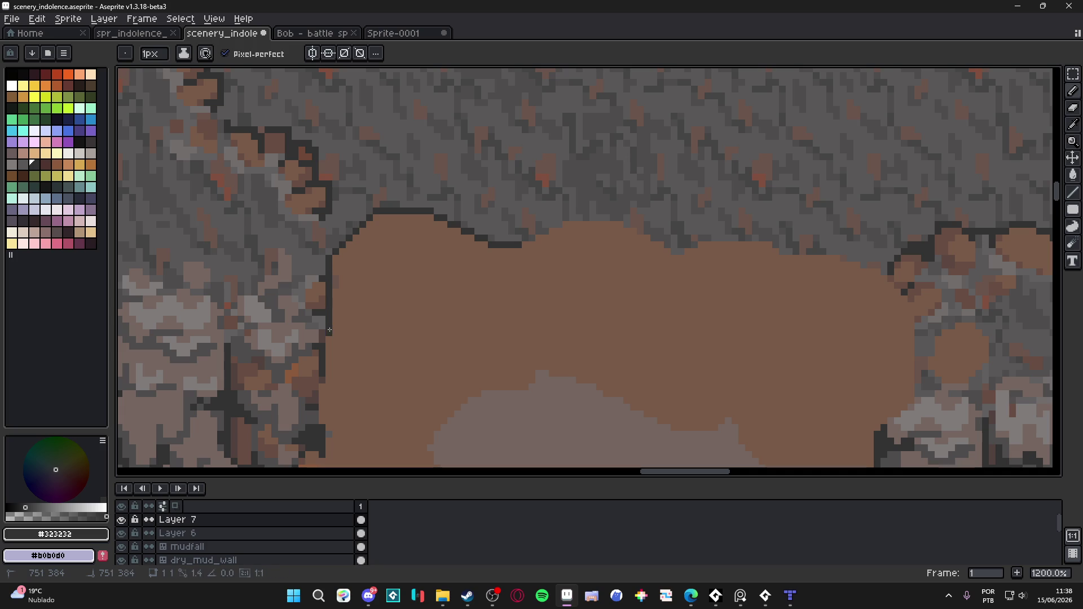
pyautogui.keyDown('shift'); pyautogui.click(413, 322); pyautogui.keyUp('shift')
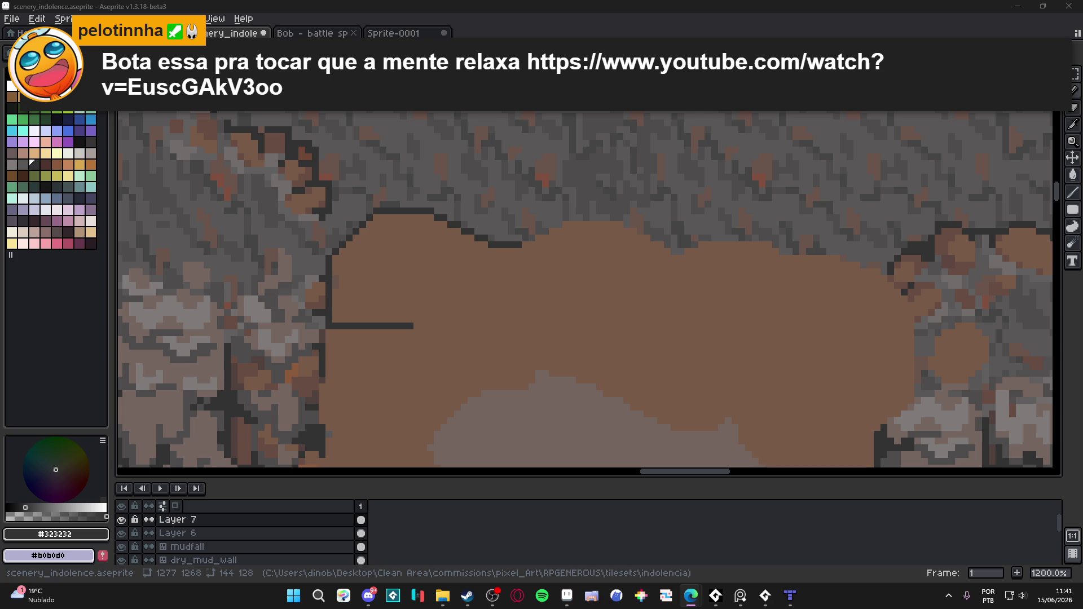
# Outline the upper boulder with a diagonal edge and a line closing up to the top outline.
pyautogui.scroll(-3, 431, 256)
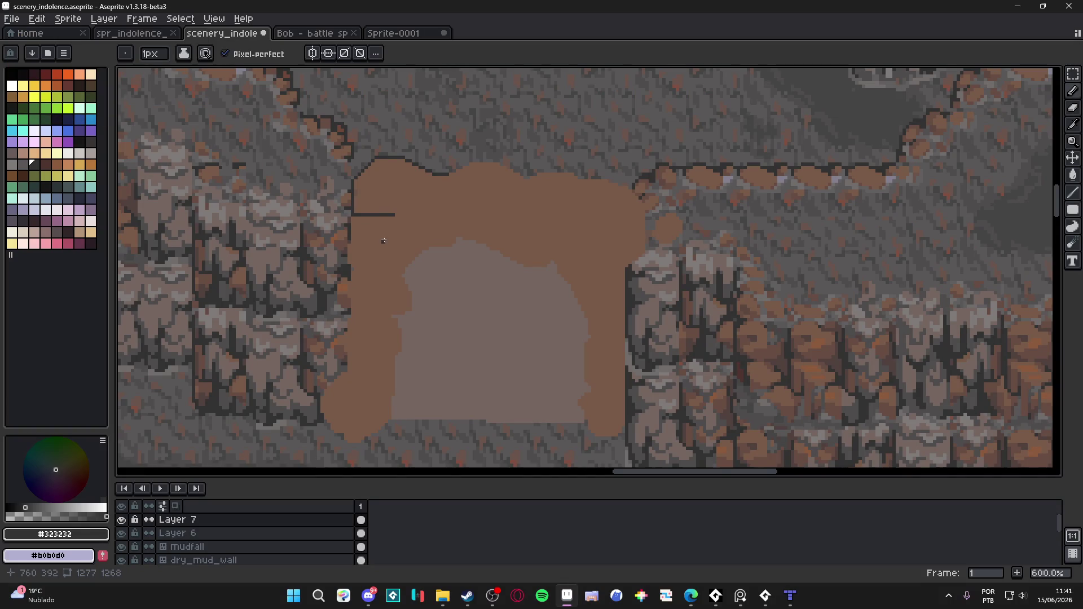
pyautogui.scroll(3, 405, 198)
pyautogui.keyDown('shift'); pyautogui.click(417, 212); pyautogui.keyUp('shift')
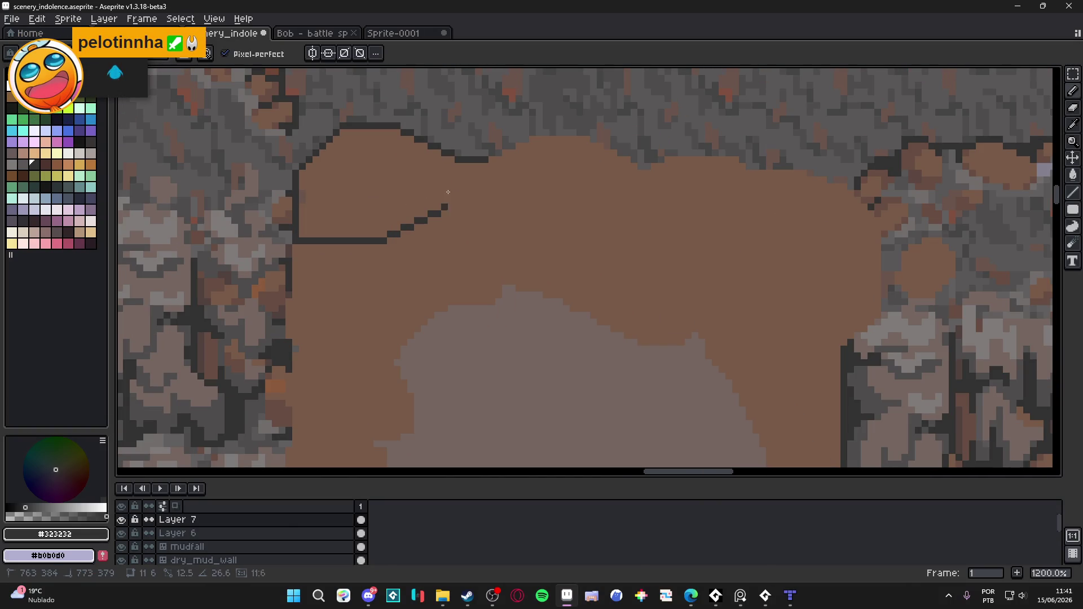
pyautogui.keyDown('shift'); pyautogui.click(463, 200); pyautogui.keyUp('shift')
pyautogui.keyDown('shift'); pyautogui.click(466, 163); pyautogui.keyUp('shift')
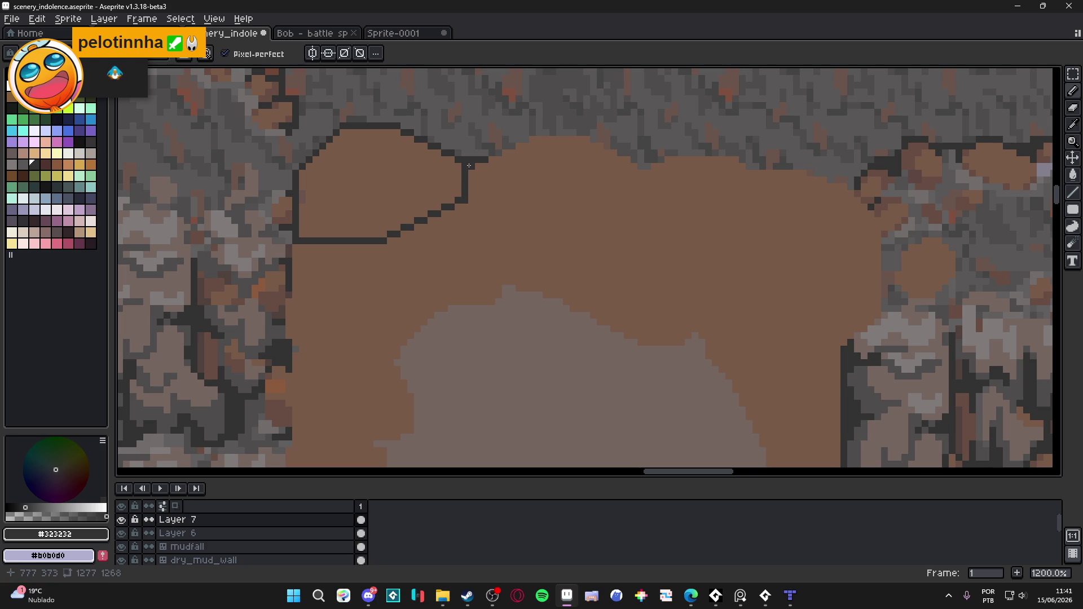
pyautogui.scroll(-3, 398, 208)
pyautogui.scroll(1, 326, 232)
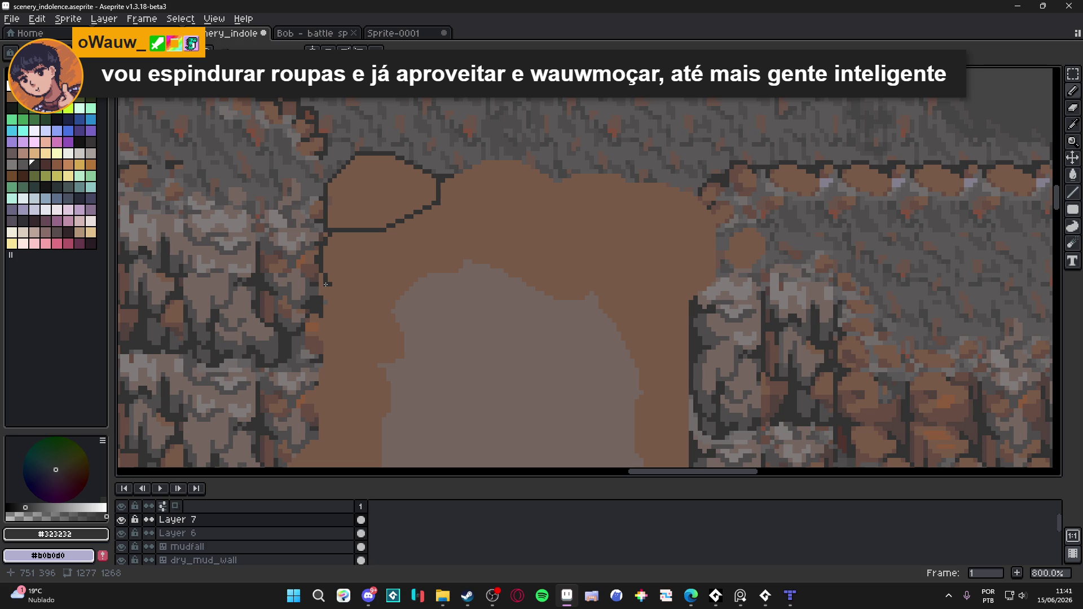
# Draw the lower boulder's left edge and its 45° up-right edge, then re-pick dark #323232.
pyautogui.moveTo(327, 284)
pyautogui.mouseDown()
pyautogui.moveTo(348, 306)
pyautogui.moveTo(370, 308)
pyautogui.mouseUp()
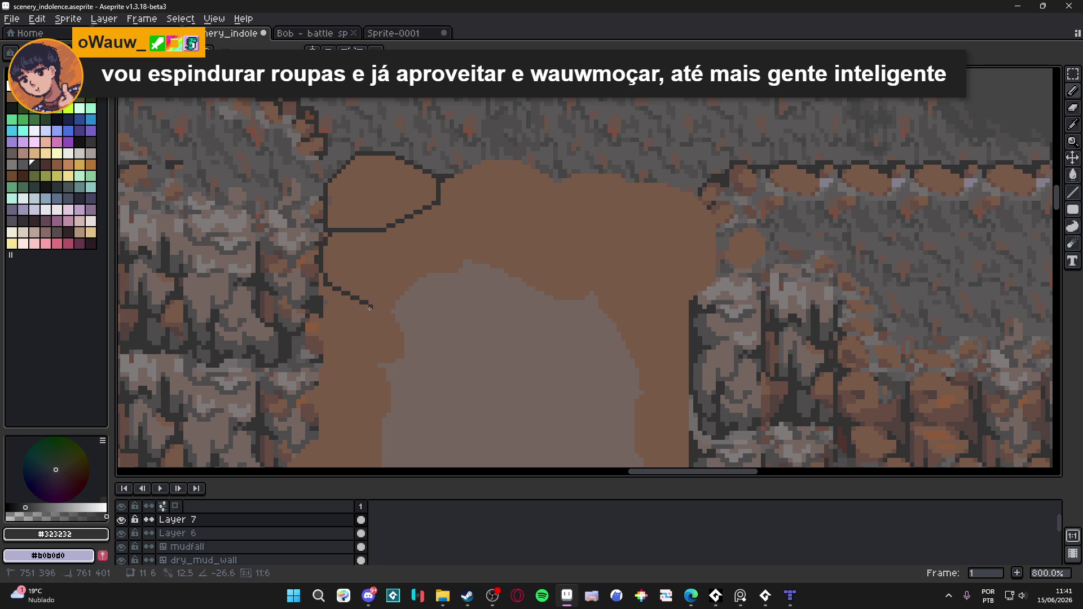
pyautogui.keyDown('shift'); pyautogui.click(388, 314); pyautogui.keyUp('shift')
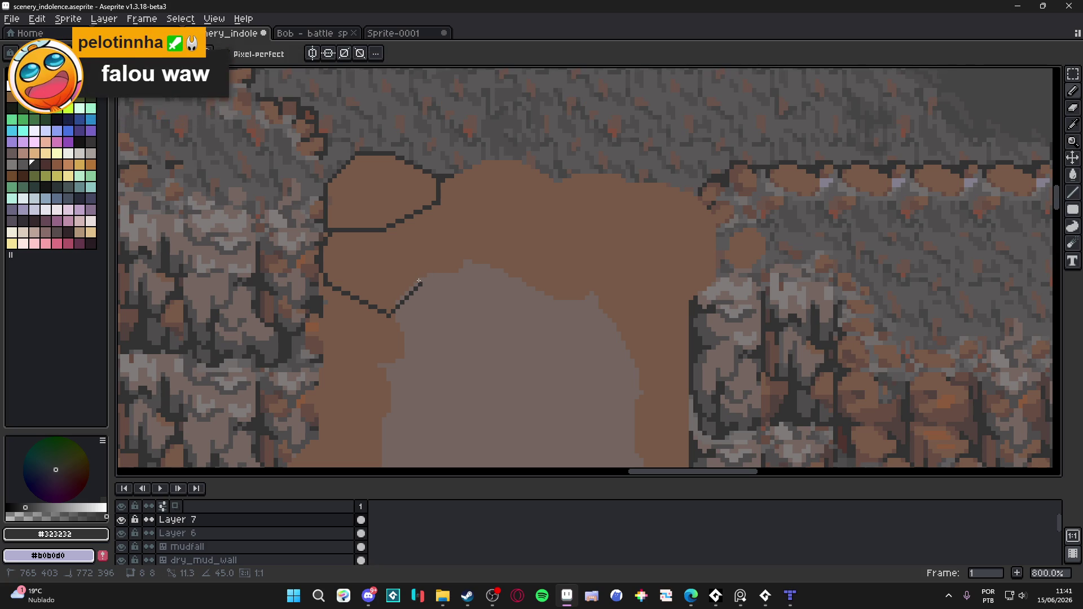
pyautogui.moveTo(395, 310)
pyautogui.mouseDown()
pyautogui.moveTo(428, 269)
pyautogui.moveTo(433, 222)
pyautogui.moveTo(410, 214)
pyautogui.moveTo(438, 221)
pyautogui.moveTo(462, 198)
pyautogui.moveTo(430, 204)
pyautogui.mouseUp()
pyautogui.keyDown('alt'); pyautogui.click(433, 206); pyautogui.keyUp('alt')
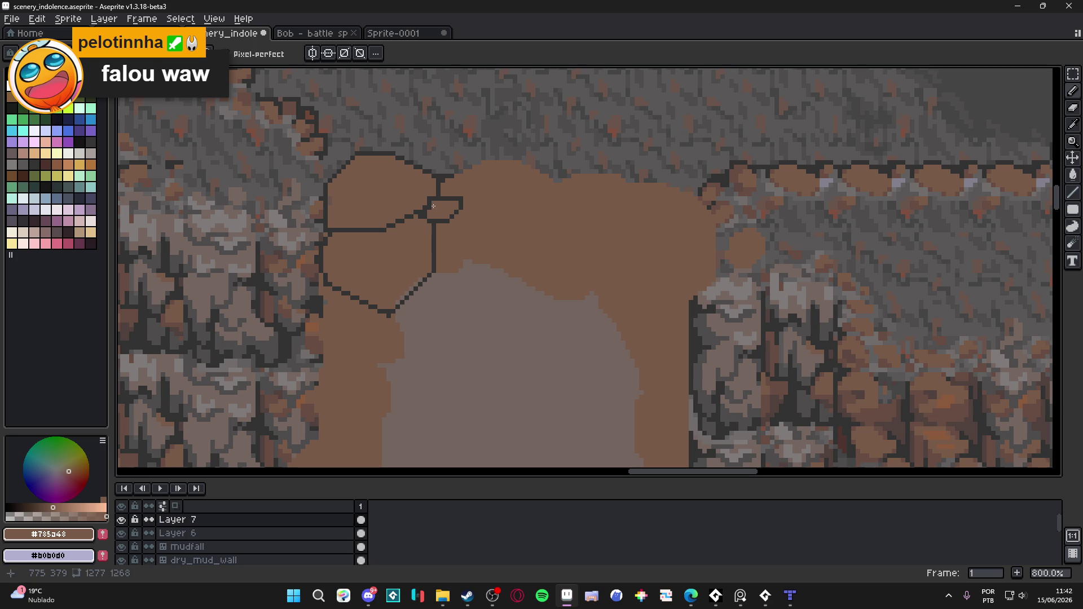
pyautogui.scroll(3, 429, 210)
pyautogui.keyDown('alt'); pyautogui.click(432, 192); pyautogui.keyUp('alt')
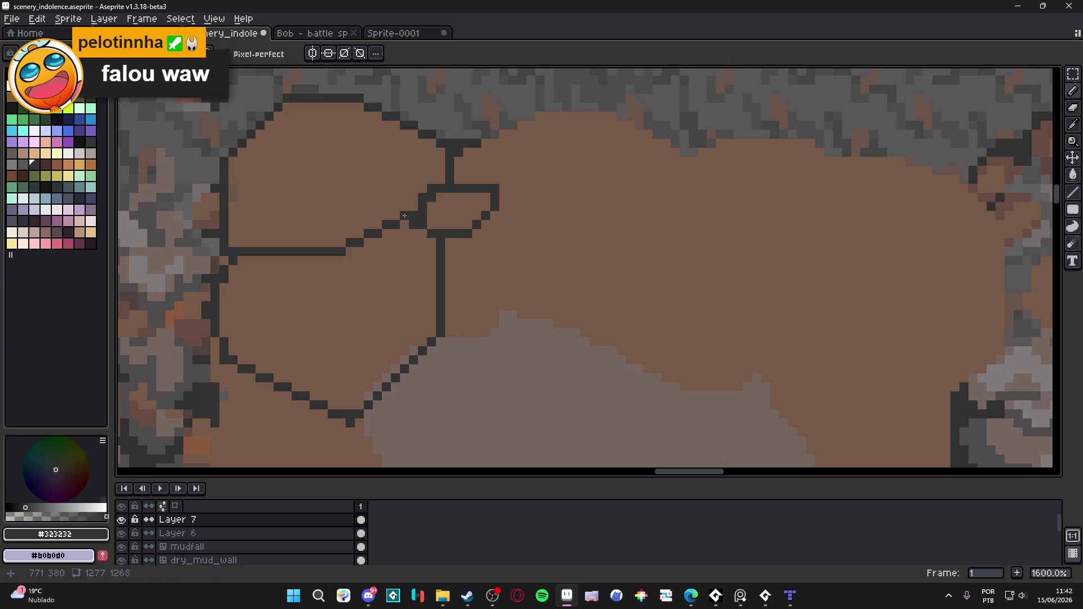
pyautogui.scroll(-7, 411, 211)
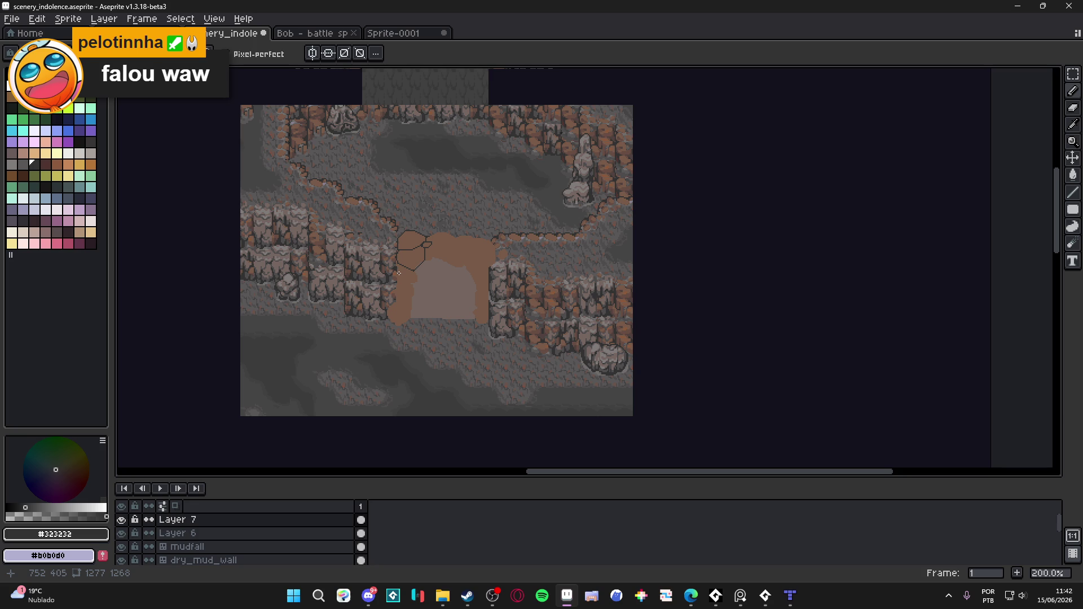
# Draw vertical dark outlines down the arch's left side and down from the diagonal's dip.
pyautogui.scroll(3, 399, 273)
pyautogui.scroll(3, 412, 275)
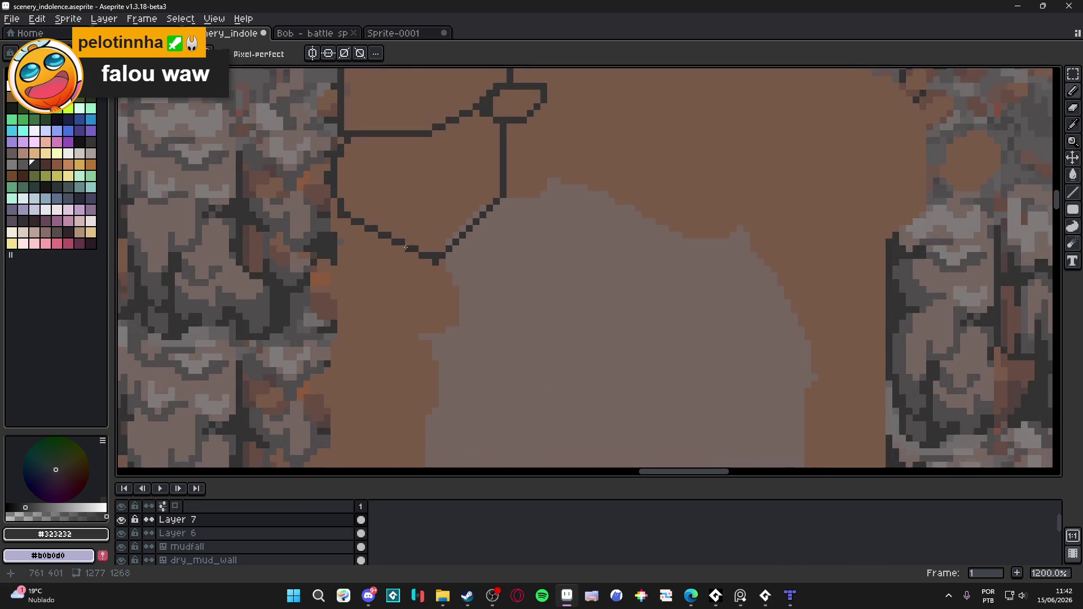
pyautogui.moveTo(346, 222)
pyautogui.mouseDown()
pyautogui.moveTo(412, 113)
pyautogui.moveTo(404, 333)
pyautogui.mouseUp()
pyautogui.moveTo(404, 337)
pyautogui.mouseDown()
pyautogui.moveTo(378, 418)
pyautogui.moveTo(372, 452)
pyautogui.moveTo(383, 462)
pyautogui.mouseUp()
pyautogui.click(470, 258)
pyautogui.scroll(-1, 468, 225)
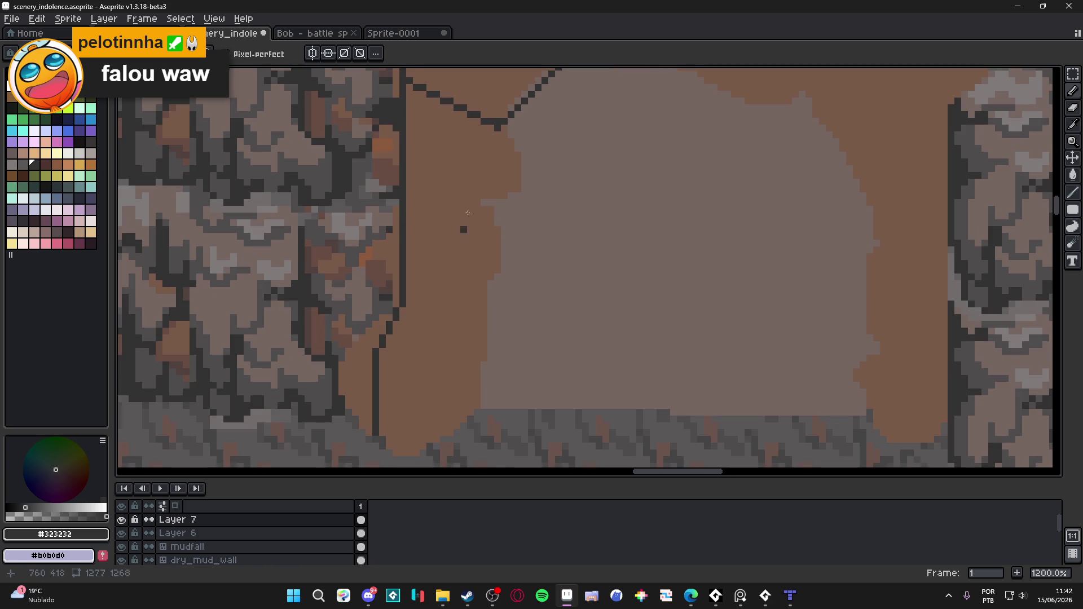
pyautogui.click(498, 127)
pyautogui.moveTo(500, 128)
pyautogui.mouseDown()
pyautogui.moveTo(494, 348)
pyautogui.moveTo(497, 375)
pyautogui.moveTo(499, 301)
pyautogui.moveTo(497, 361)
pyautogui.moveTo(518, 389)
pyautogui.moveTo(524, 382)
pyautogui.mouseUp()
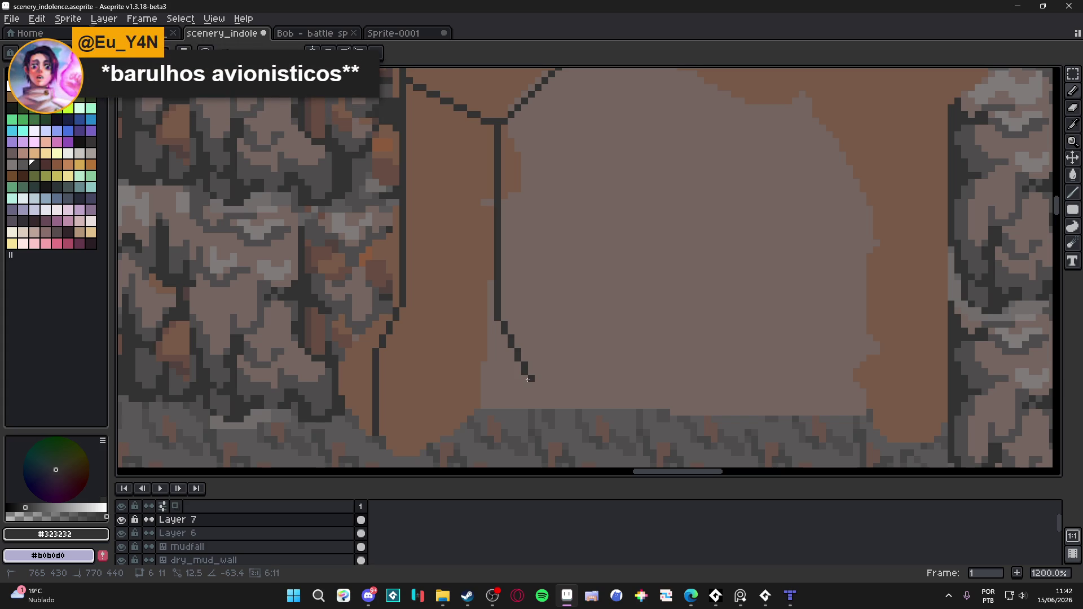
# Extend the column outline down and along its base, then undo the wrong base segments.
pyautogui.moveTo(528, 379); pyautogui.dragTo(530, 406)
pyautogui.keyDown('shift'); pyautogui.click(530, 407); pyautogui.keyUp('shift')
pyautogui.keyDown('shift'); pyautogui.click(508, 425); pyautogui.keyUp('shift')
pyautogui.keyDown('shift'); pyautogui.click(456, 424); pyautogui.keyUp('shift')
pyautogui.keyDown('shift'); pyautogui.click(422, 446); pyautogui.keyUp('shift')
pyautogui.keyDown('shift'); pyautogui.click(386, 446); pyautogui.keyUp('shift')
pyautogui.scroll(-5, 394, 435)
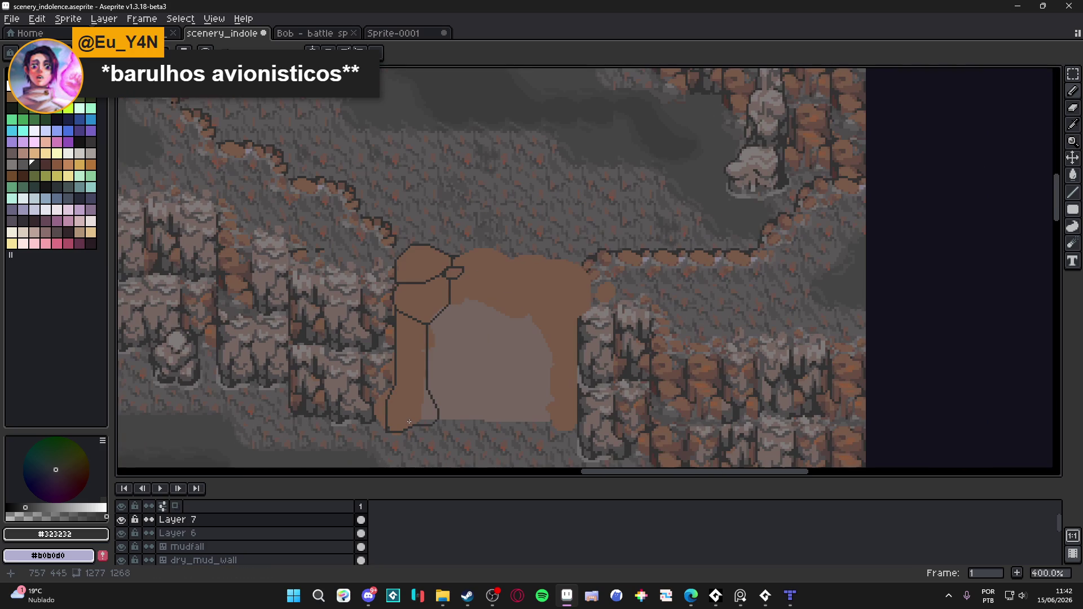
pyautogui.hotkey('ctrl', 'z')
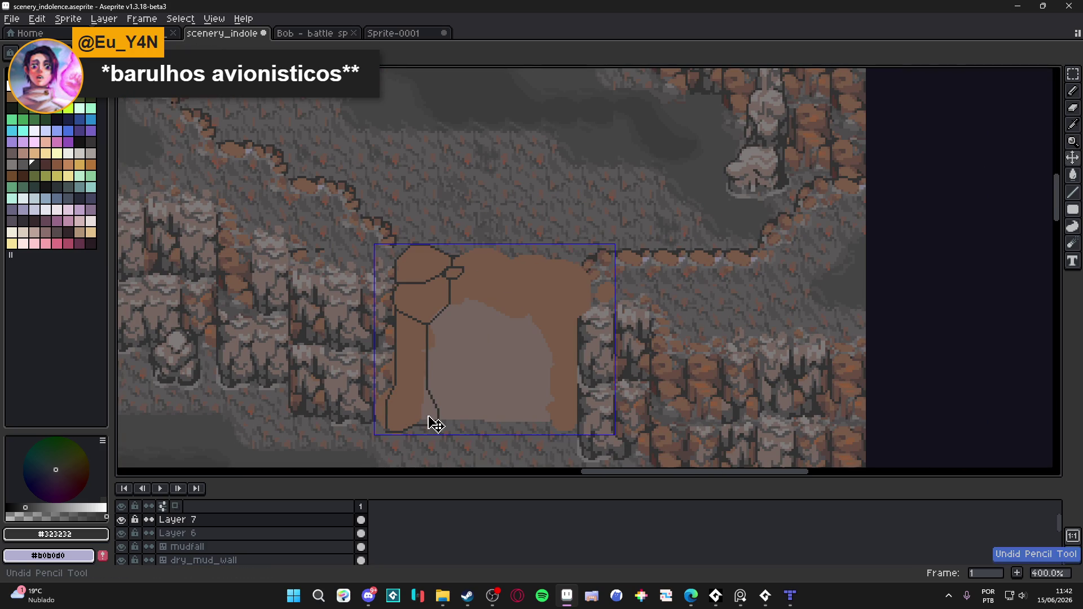
pyautogui.hotkey('ctrl', 'z')
pyautogui.hotkey('ctrl', 'z')
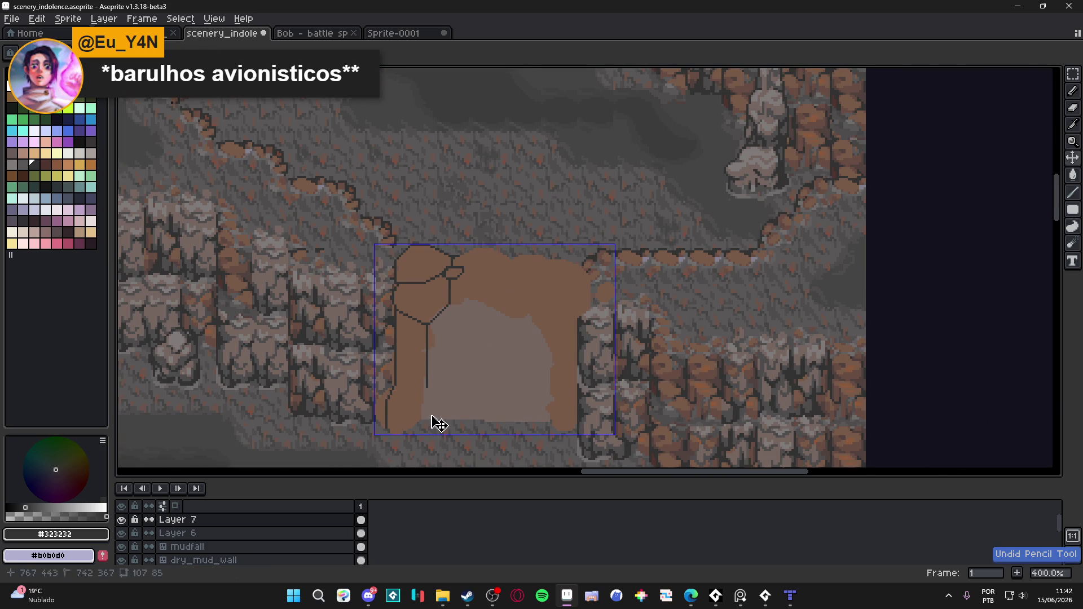
pyautogui.scroll(2, 424, 404)
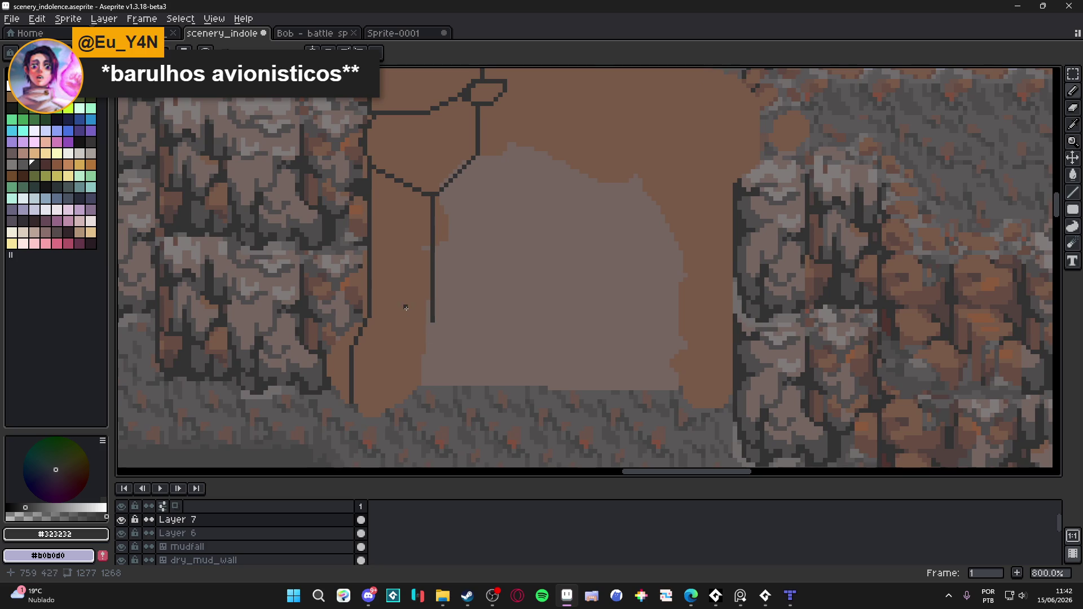
pyautogui.scroll(-2, 406, 308)
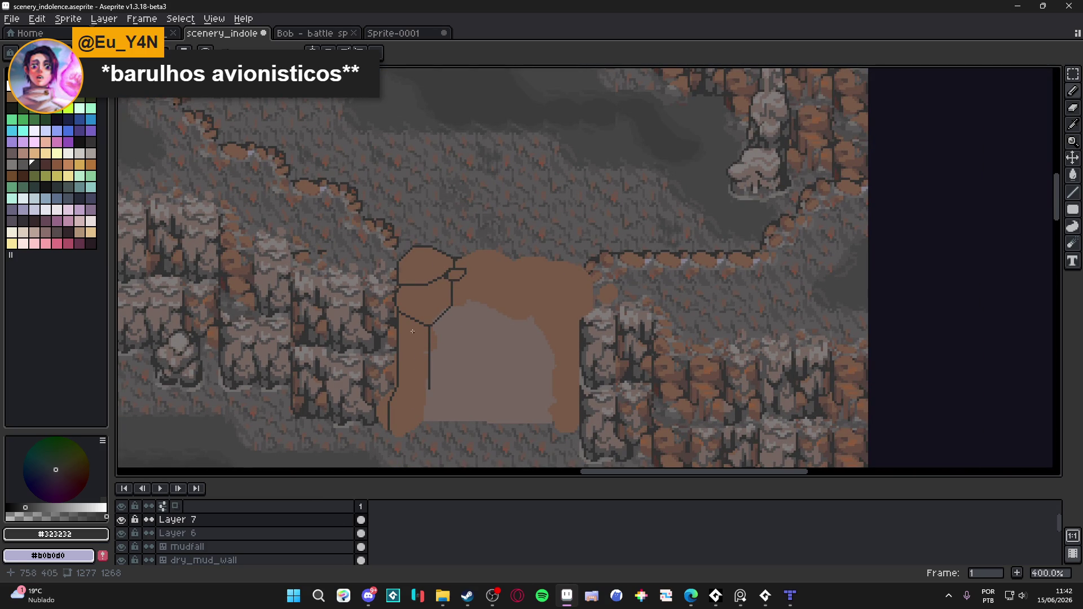
pyautogui.scroll(4, 413, 332)
# Draw a diagonal crack, a horizontal line across the column, and the lower block's edge to the ground.
pyautogui.moveTo(434, 313)
pyautogui.mouseDown()
pyautogui.moveTo(479, 205)
pyautogui.moveTo(440, 240)
pyautogui.moveTo(437, 372)
pyautogui.mouseUp()
pyautogui.hotkey('ctrl', 'z')
pyautogui.moveTo(464, 258); pyautogui.dragTo(479, 181)
pyautogui.hotkey('ctrl', 'z')
pyautogui.moveTo(497, 125)
pyautogui.mouseDown()
pyautogui.moveTo(446, 233)
pyautogui.moveTo(470, 190)
pyautogui.moveTo(462, 331)
pyautogui.moveTo(522, 293)
pyautogui.mouseUp()
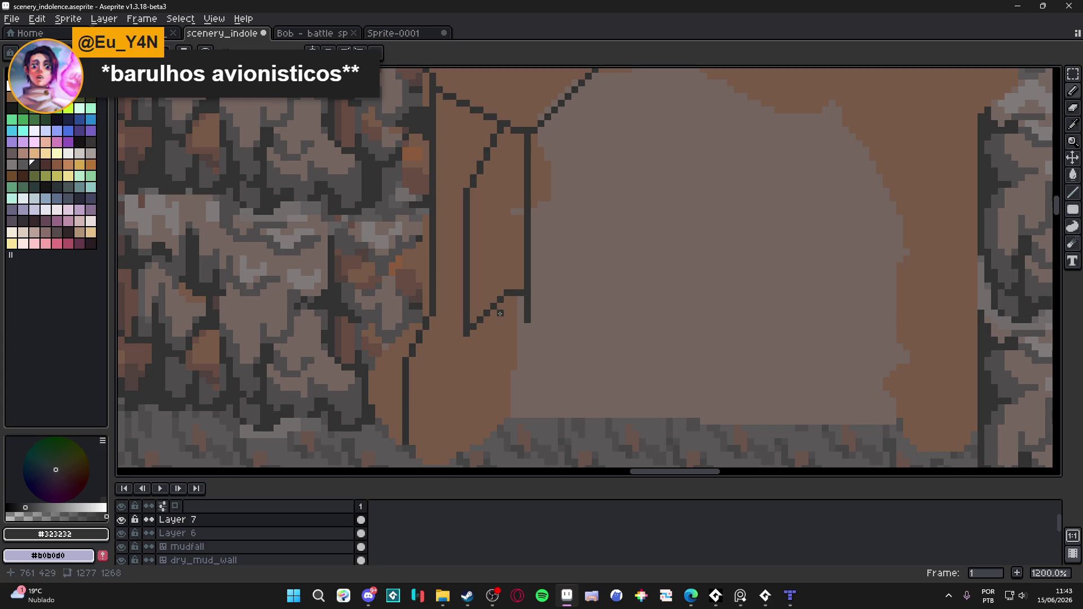
pyautogui.moveTo(468, 334)
pyautogui.mouseDown()
pyautogui.moveTo(508, 333)
pyautogui.moveTo(529, 318)
pyautogui.moveTo(543, 347)
pyautogui.moveTo(541, 437)
pyautogui.moveTo(498, 458)
pyautogui.moveTo(432, 455)
pyautogui.moveTo(437, 383)
pyautogui.mouseUp()
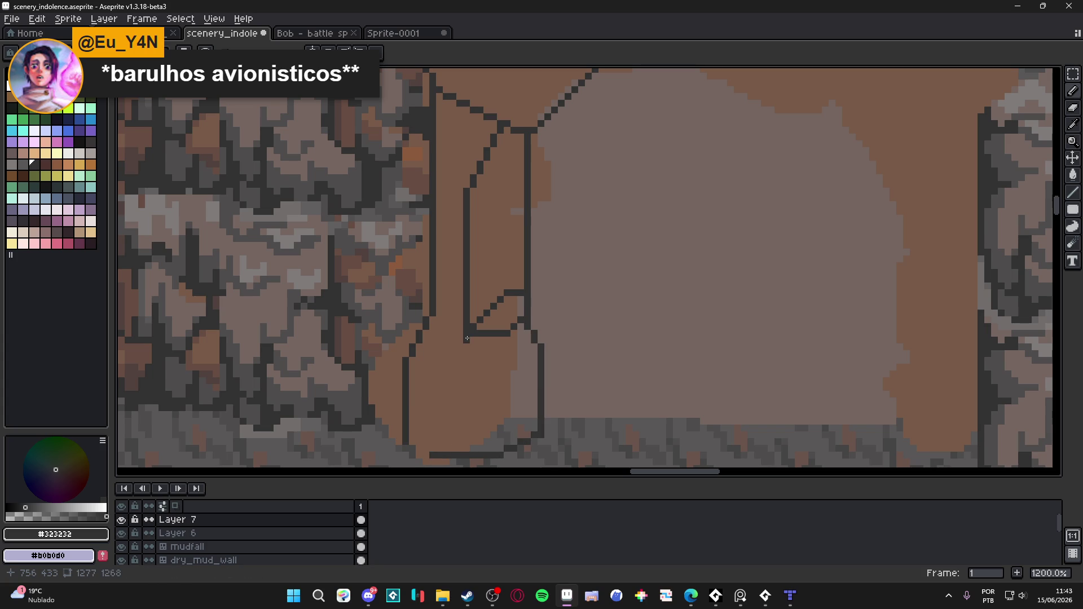
pyautogui.moveTo(467, 334)
pyautogui.mouseDown()
pyautogui.moveTo(466, 443)
pyautogui.moveTo(432, 455)
pyautogui.mouseUp()
# Repaint the old bottom and vertical outlines brown and redraw the lower block's edge in dark.
pyautogui.keyDown('alt'); pyautogui.click(459, 455); pyautogui.keyUp('alt')
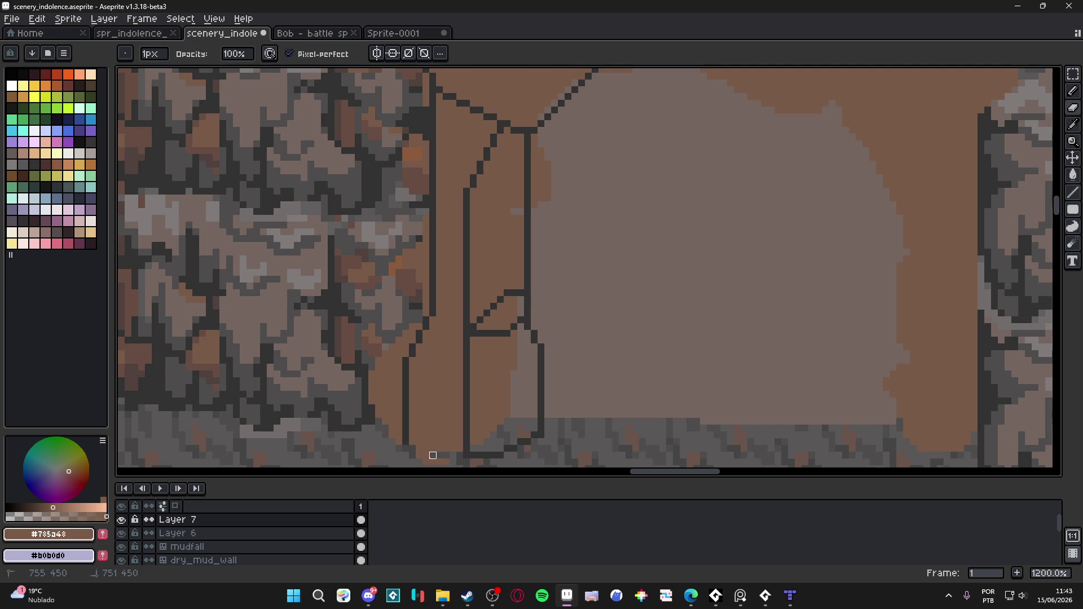
pyautogui.keyDown('alt'); pyautogui.click(474, 455); pyautogui.keyUp('alt')
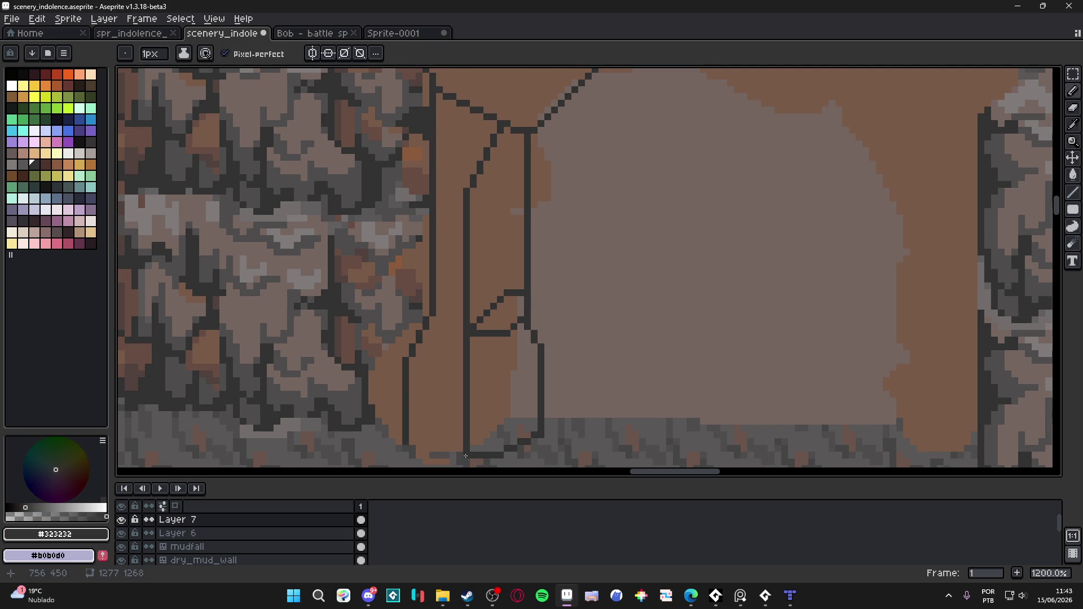
pyautogui.scroll(-5, 460, 451)
pyautogui.scroll(3, 479, 318)
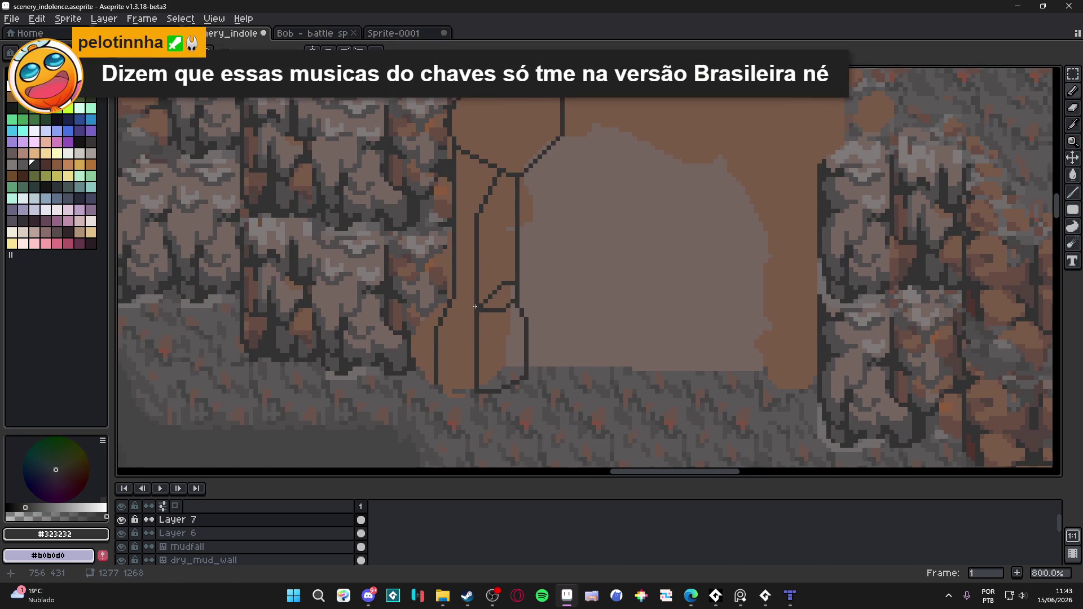
pyautogui.moveTo(475, 307)
pyautogui.mouseDown()
pyautogui.moveTo(434, 389)
pyautogui.moveTo(451, 387)
pyautogui.mouseUp()
pyautogui.keyDown('alt'); pyautogui.click(478, 320); pyautogui.keyUp('alt')
pyautogui.scroll(1, 478, 319)
pyautogui.moveTo(478, 314); pyautogui.dragTo(477, 418)
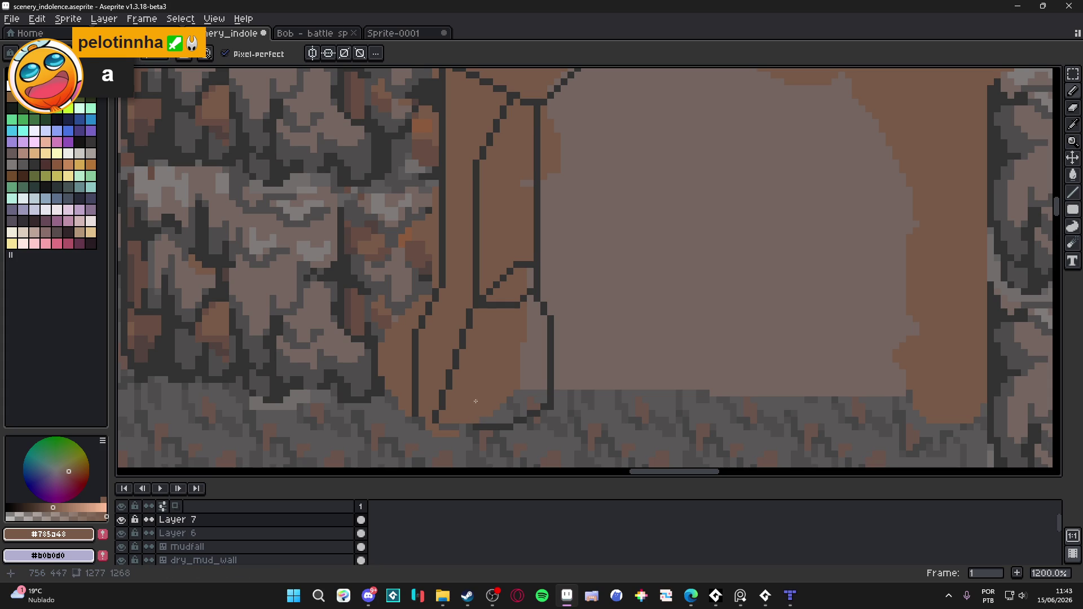
pyautogui.scroll(-1, 488, 315)
# Fill the notch at the arch's top-left corner with dark #323232 pixels.
pyautogui.keyDown('alt'); pyautogui.click(493, 295); pyautogui.keyUp('alt')
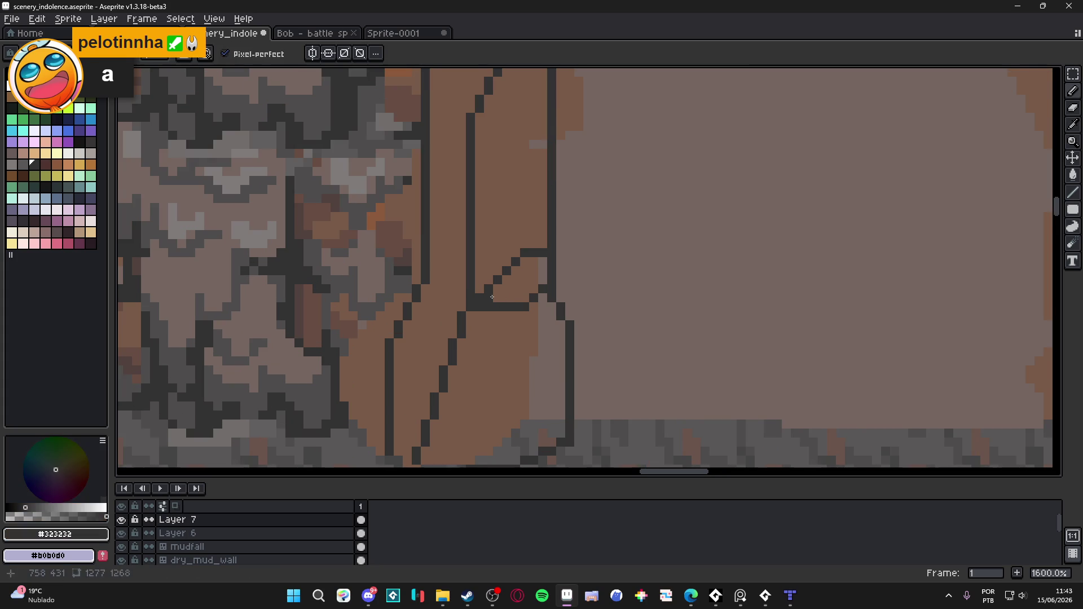
pyautogui.scroll(-2, 485, 339)
pyautogui.scroll(1, 480, 372)
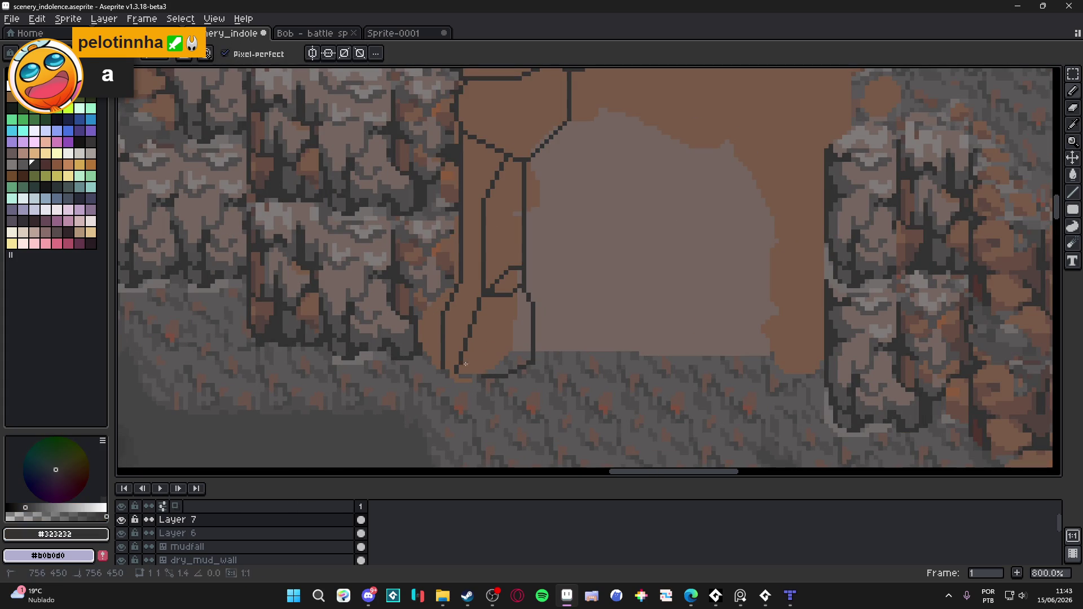
pyautogui.scroll(-4, 458, 365)
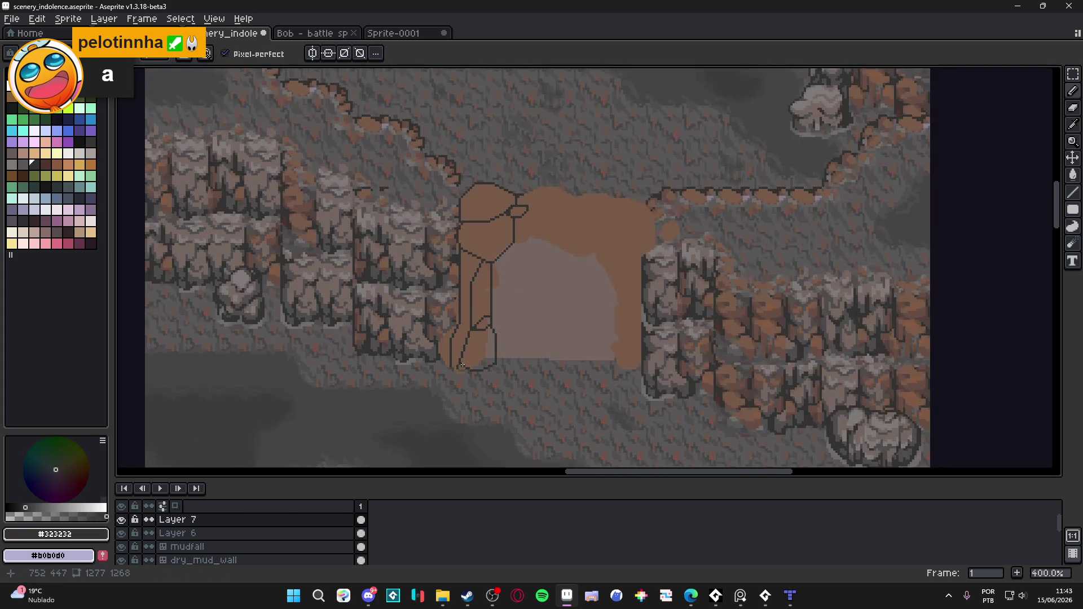
pyautogui.scroll(4, 474, 274)
pyautogui.scroll(3, 474, 274)
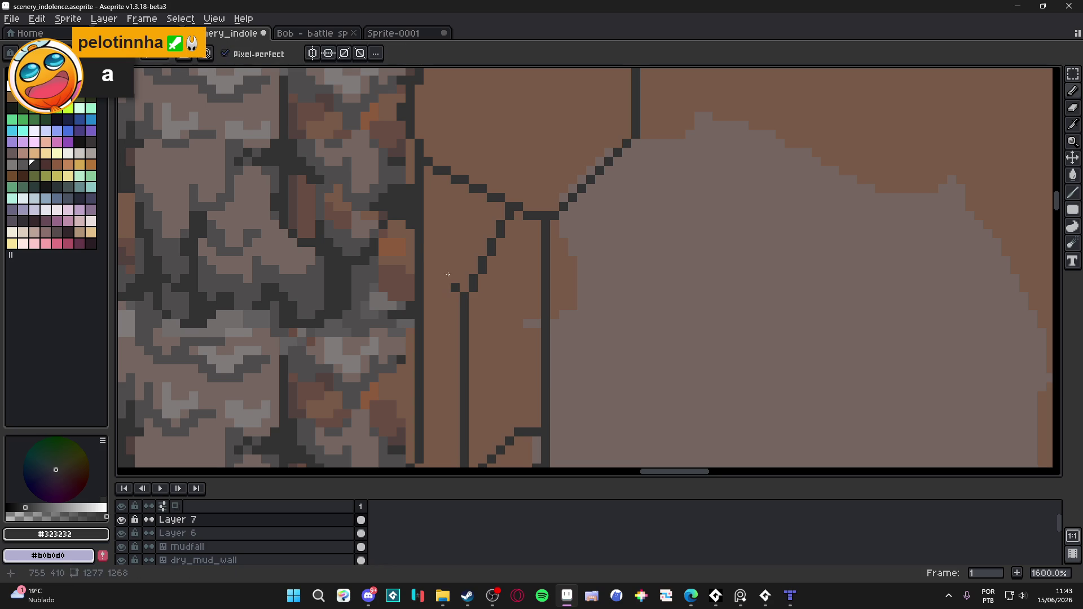
pyautogui.click(428, 171)
pyautogui.click(428, 180)
pyautogui.click(429, 196)
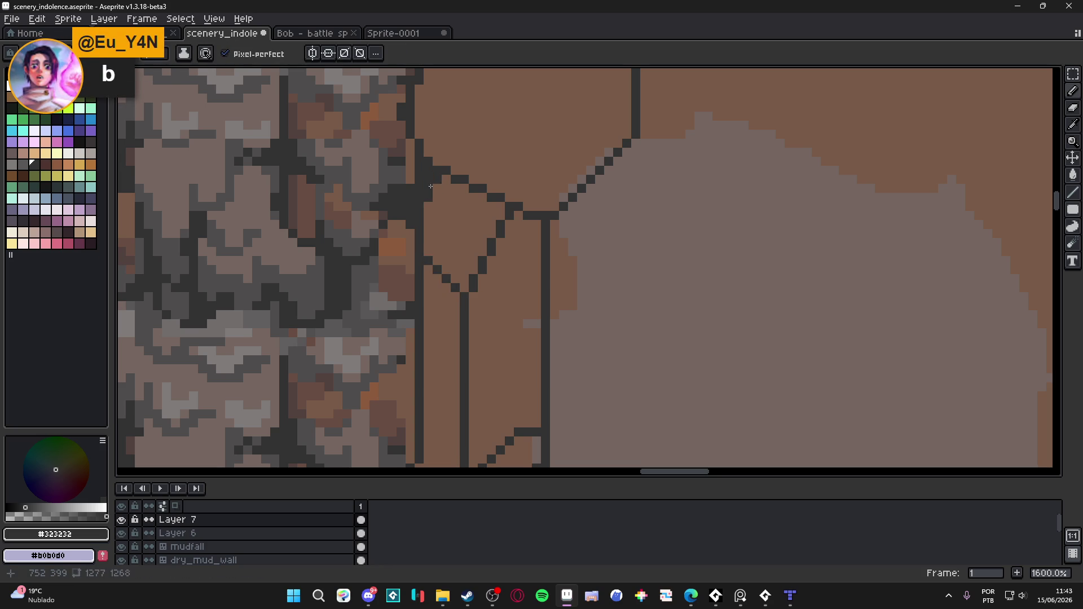
pyautogui.click(439, 199)
pyautogui.scroll(-5, 427, 209)
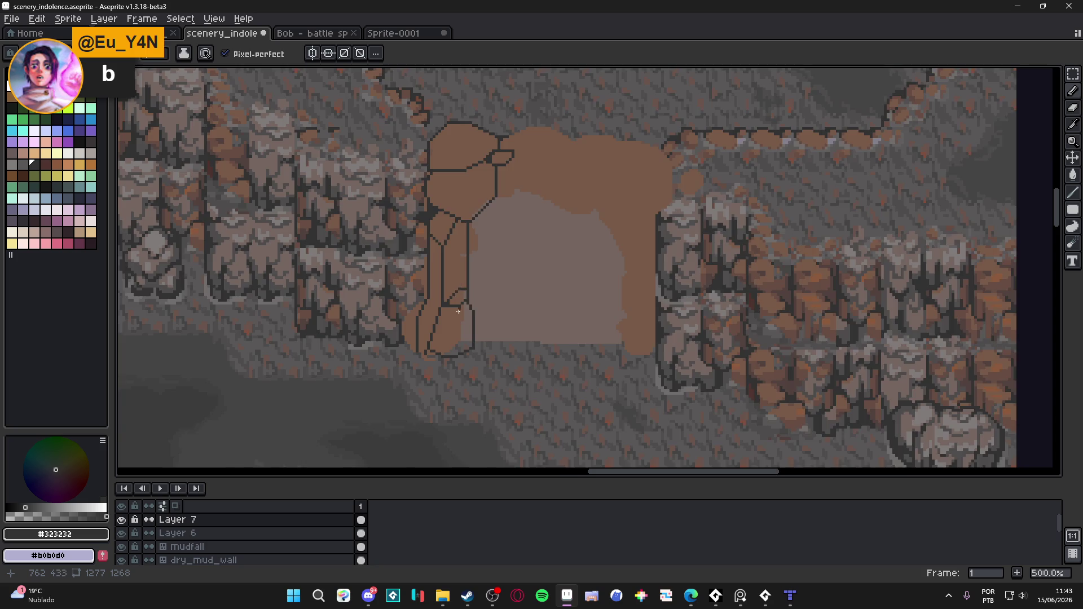
pyautogui.scroll(-2, 458, 311)
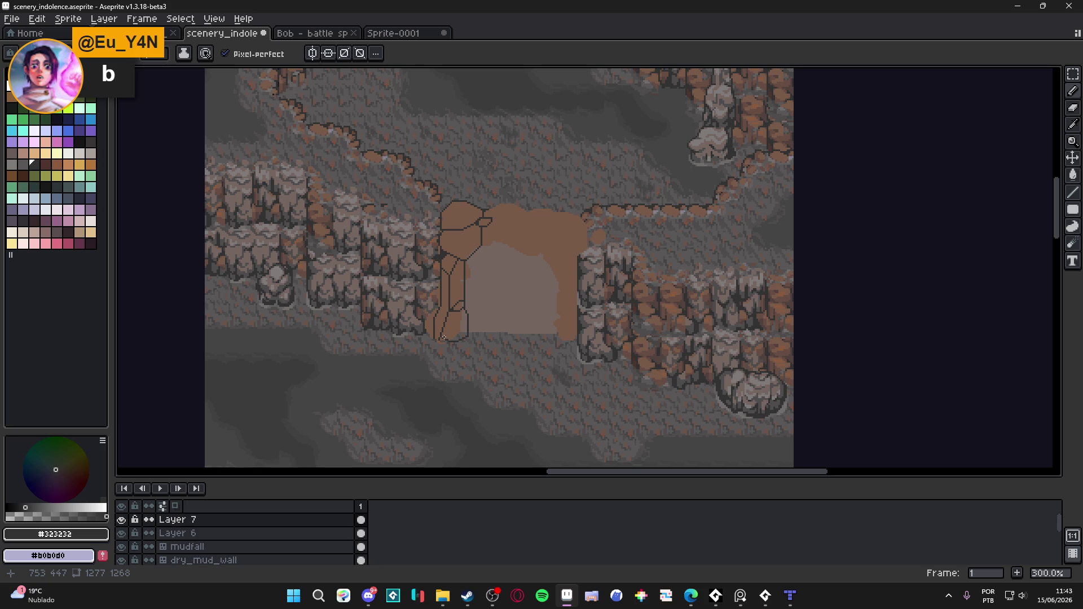
pyautogui.scroll(6, 423, 320)
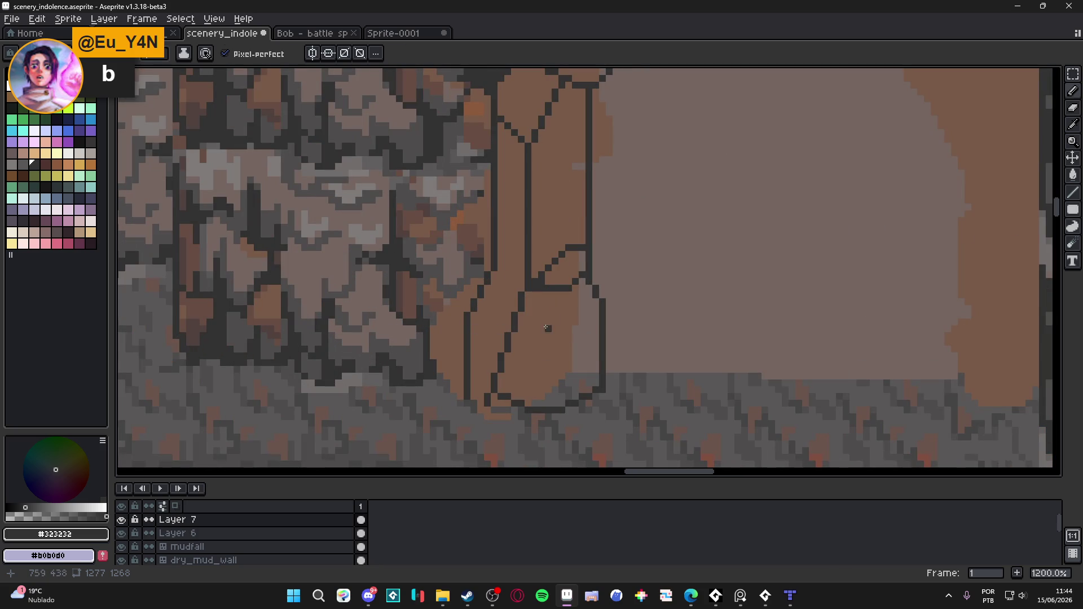
# Close the bottom boulder with a short vertical and base line, covering stray pixels in brown.
pyautogui.moveTo(512, 333); pyautogui.dragTo(512, 402)
pyautogui.keyDown('alt'); pyautogui.click(508, 350); pyautogui.keyUp('alt')
pyautogui.moveTo(508, 351); pyautogui.dragTo(493, 390)
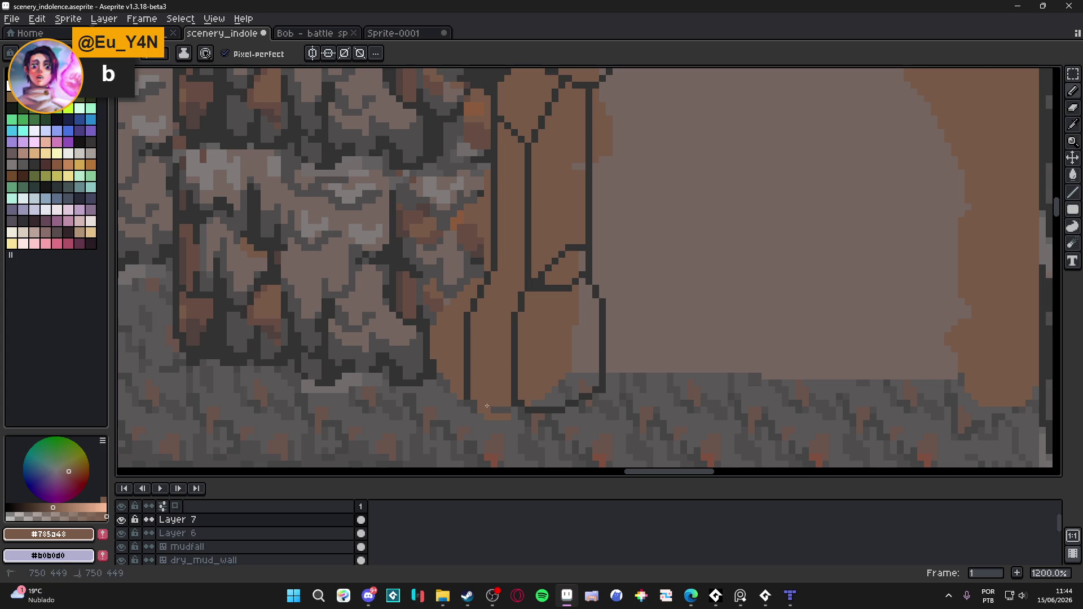
pyautogui.keyDown('alt'); pyautogui.click(520, 404); pyautogui.keyUp('alt')
pyautogui.keyDown('shift'); pyautogui.click(488, 405); pyautogui.keyUp('shift')
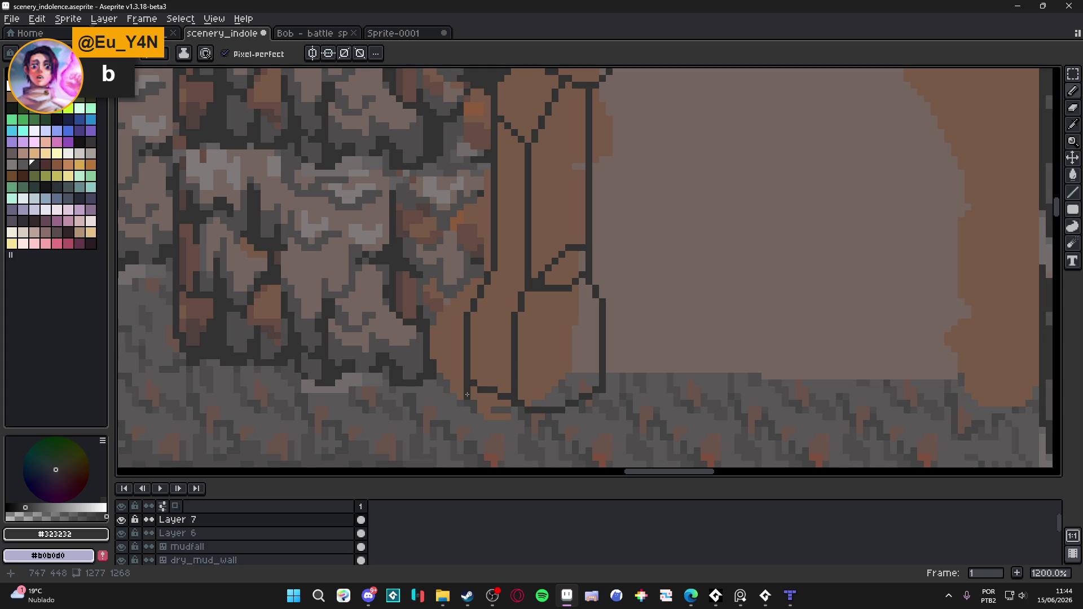
# Erase the stray brown fill along the column's left edge so it meets the rock wall.
pyautogui.press('e')
pyautogui.keyDown('alt'); pyautogui.click(501, 417); pyautogui.keyUp('alt')
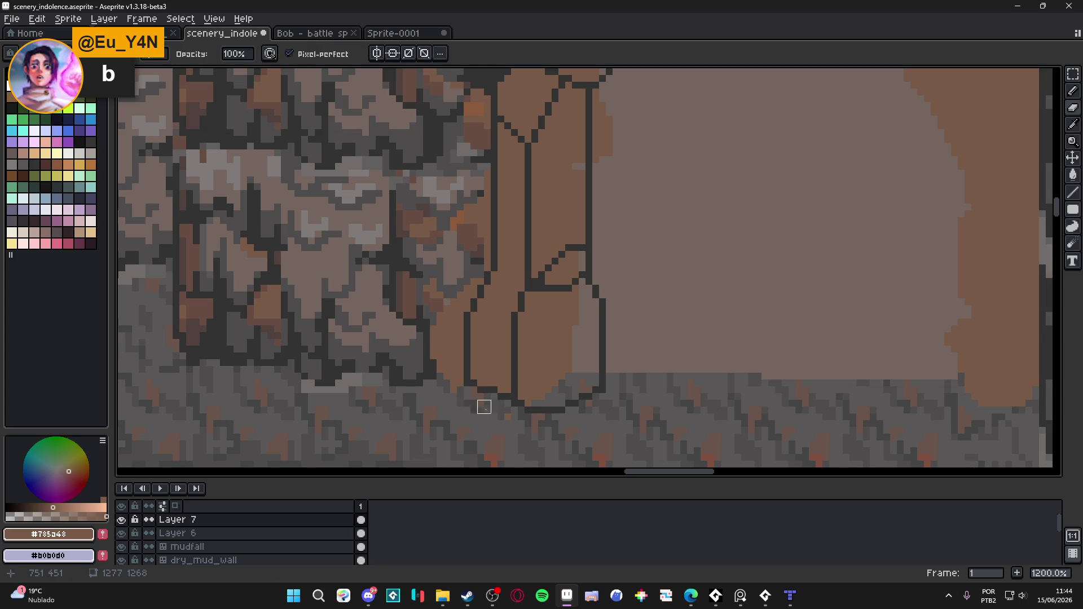
pyautogui.moveTo(457, 386)
pyautogui.mouseDown()
pyautogui.moveTo(454, 278)
pyautogui.moveTo(448, 346)
pyautogui.moveTo(471, 271)
pyautogui.moveTo(442, 304)
pyautogui.moveTo(437, 359)
pyautogui.mouseUp()
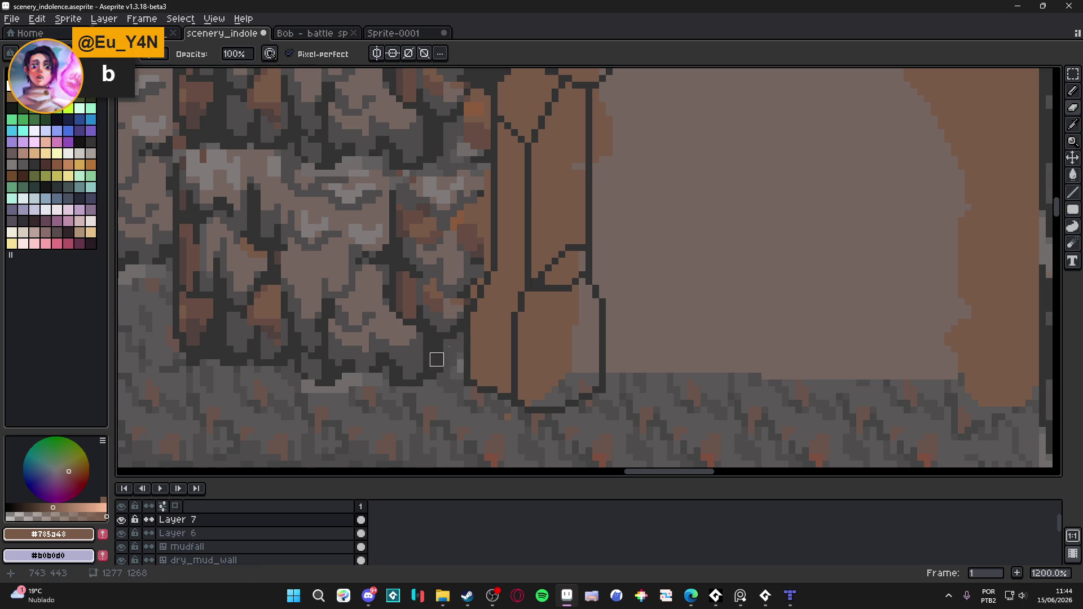
pyautogui.moveTo(471, 304); pyautogui.dragTo(476, 264)
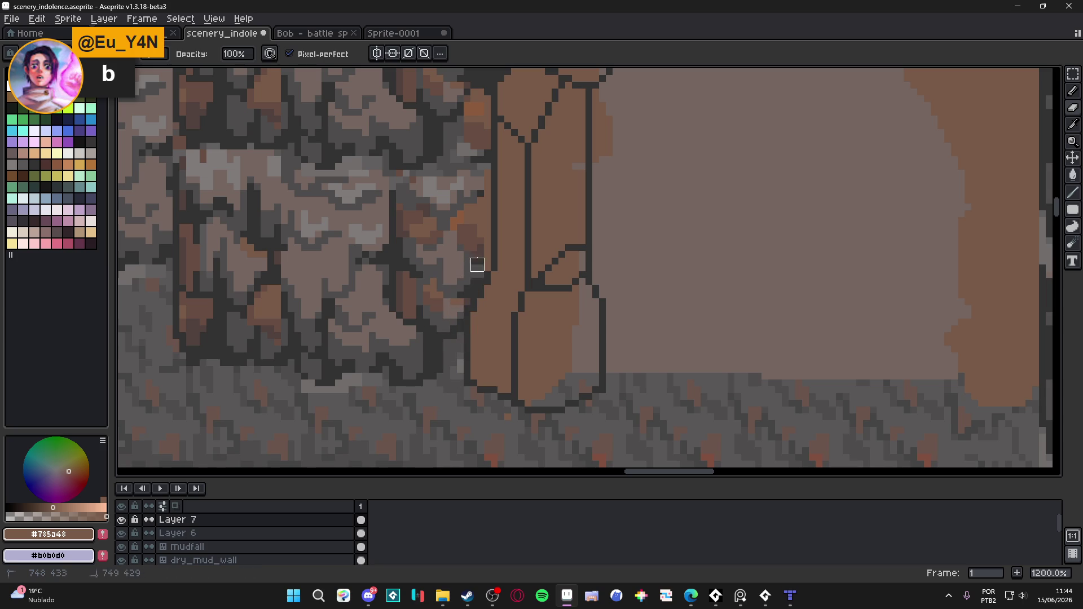
pyautogui.scroll(-4, 484, 265)
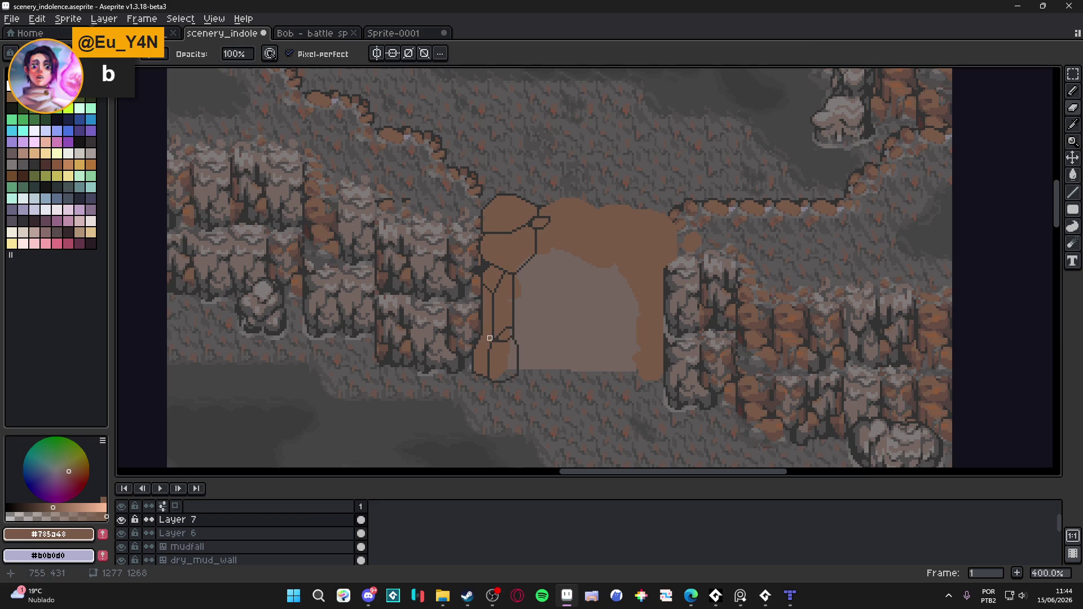
pyautogui.scroll(5, 496, 333)
pyautogui.keyDown('alt'); pyautogui.click(500, 333); pyautogui.keyUp('alt')
# Draw a dark diagonal and pixel staircase on the column, touching up the line's end in brown.
pyautogui.keyDown('shift'); pyautogui.click(450, 312); pyautogui.keyUp('shift')
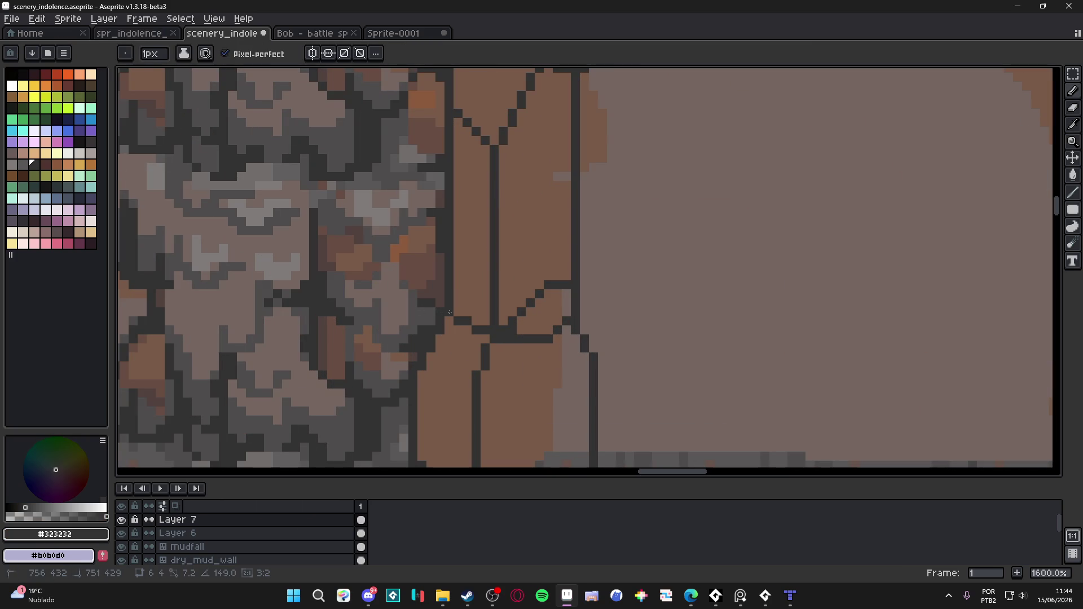
pyautogui.scroll(-3, 495, 330)
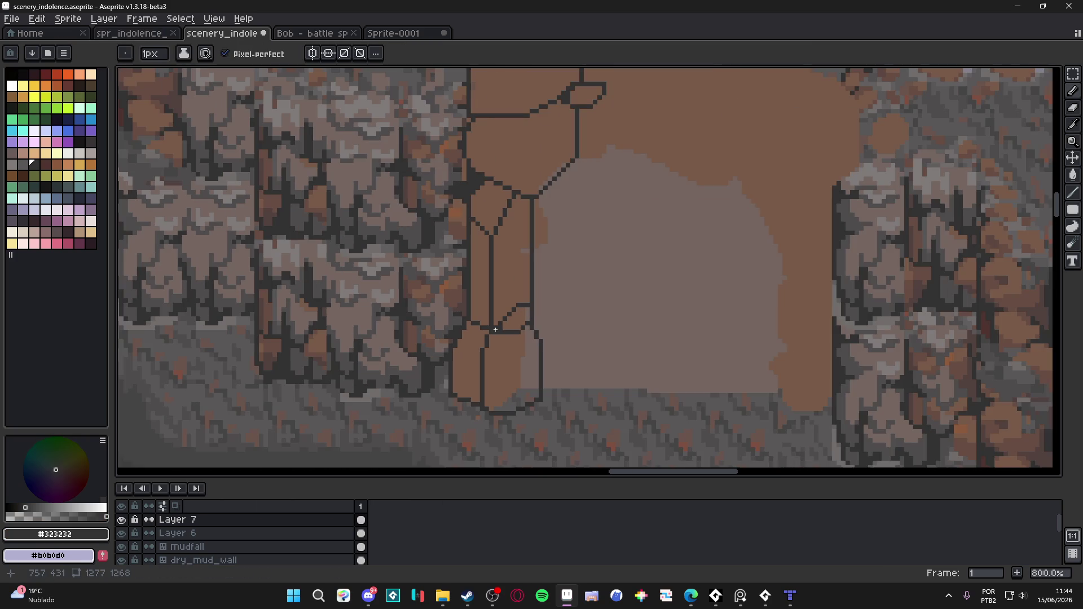
pyautogui.scroll(2, 496, 336)
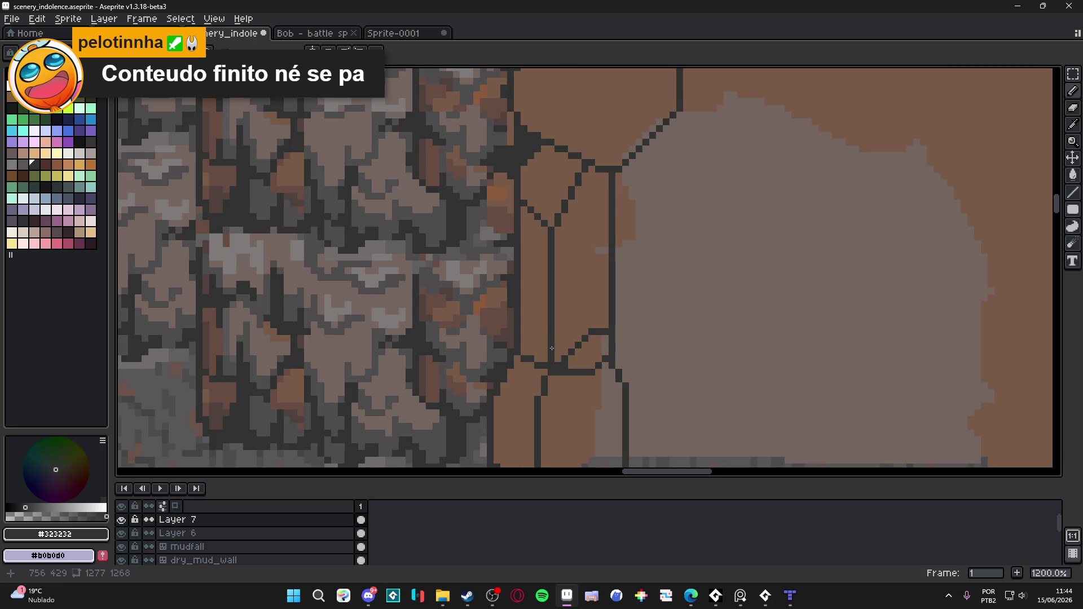
pyautogui.scroll(1, 552, 348)
pyautogui.moveTo(549, 341); pyautogui.dragTo(519, 360)
pyautogui.keyDown('alt'); pyautogui.click(568, 350); pyautogui.keyUp('alt')
pyautogui.click(552, 364)
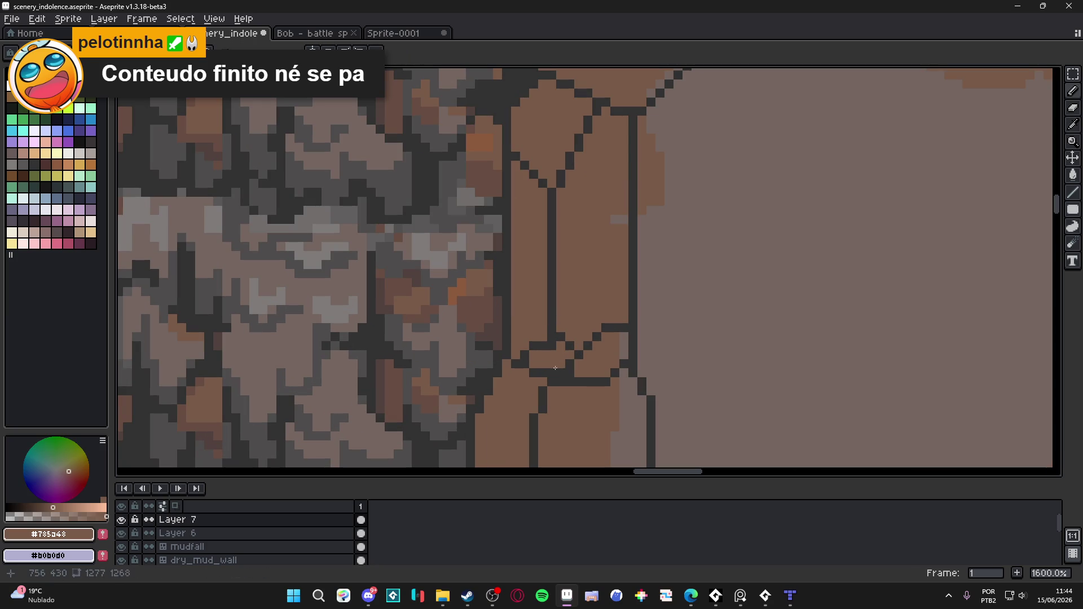
pyautogui.keyDown('alt'); pyautogui.click(555, 368); pyautogui.keyUp('alt')
pyautogui.scroll(-5, 555, 370)
pyautogui.scroll(5, 554, 372)
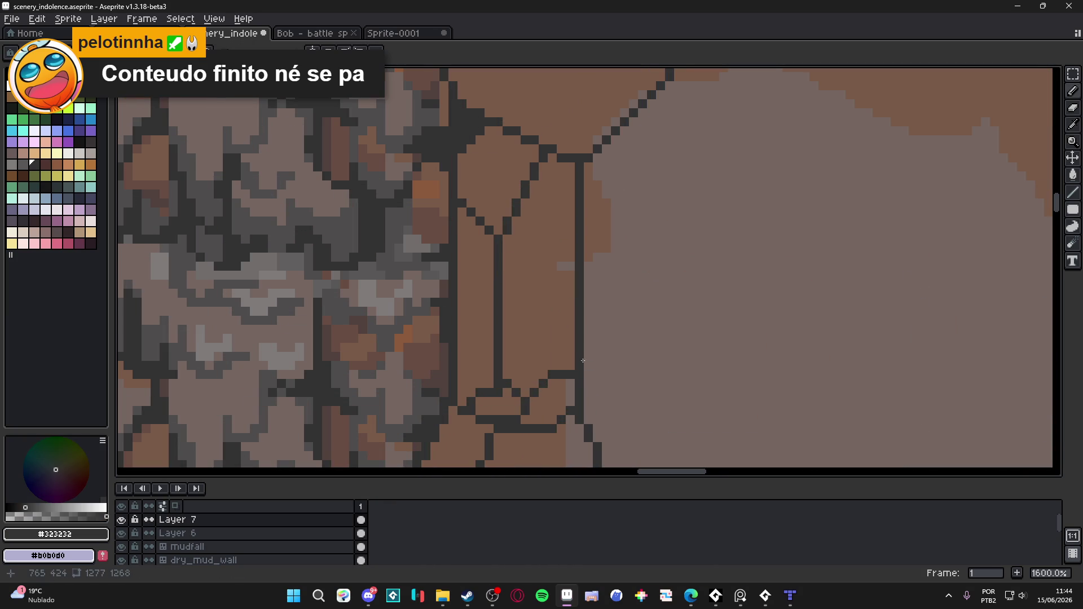
# Draw a dark line up the column's inner edge and patch stray pixels and gaps in brown.
pyautogui.moveTo(578, 368)
pyautogui.mouseDown()
pyautogui.moveTo(578, 358)
pyautogui.moveTo(565, 373)
pyautogui.moveTo(582, 317)
pyautogui.moveTo(580, 297)
pyautogui.moveTo(571, 310)
pyautogui.moveTo(564, 302)
pyautogui.moveTo(577, 285)
pyautogui.moveTo(574, 322)
pyautogui.moveTo(574, 255)
pyautogui.moveTo(556, 191)
pyautogui.mouseUp()
pyautogui.keyDown('alt'); pyautogui.click(550, 198); pyautogui.keyUp('alt')
pyautogui.click(557, 214)
pyautogui.click(556, 232)
pyautogui.moveTo(555, 237); pyautogui.dragTo(560, 356)
pyautogui.scroll(-4, 555, 338)
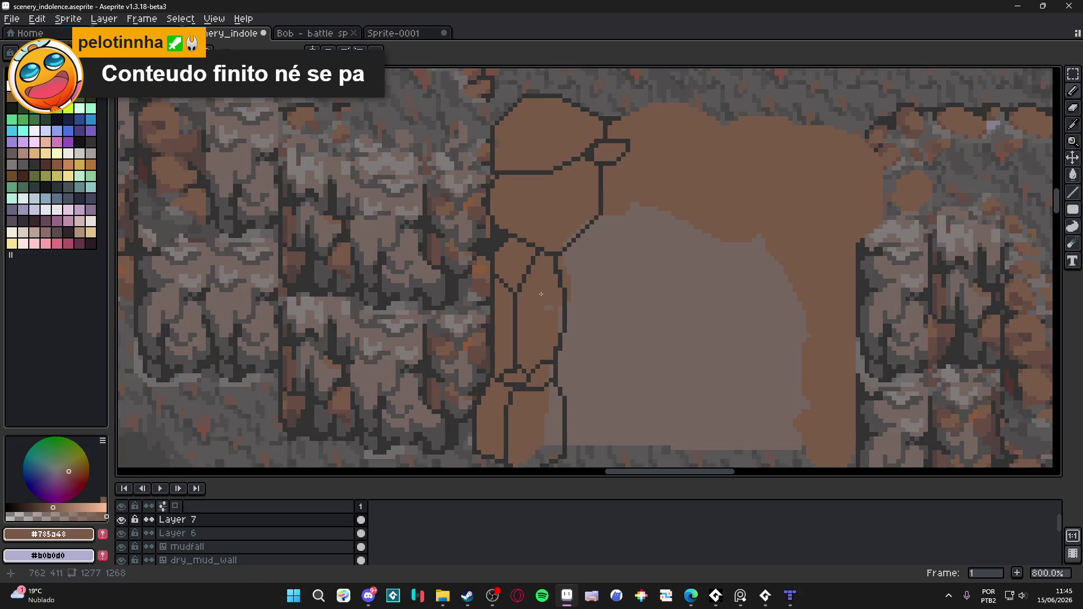
pyautogui.scroll(4, 550, 324)
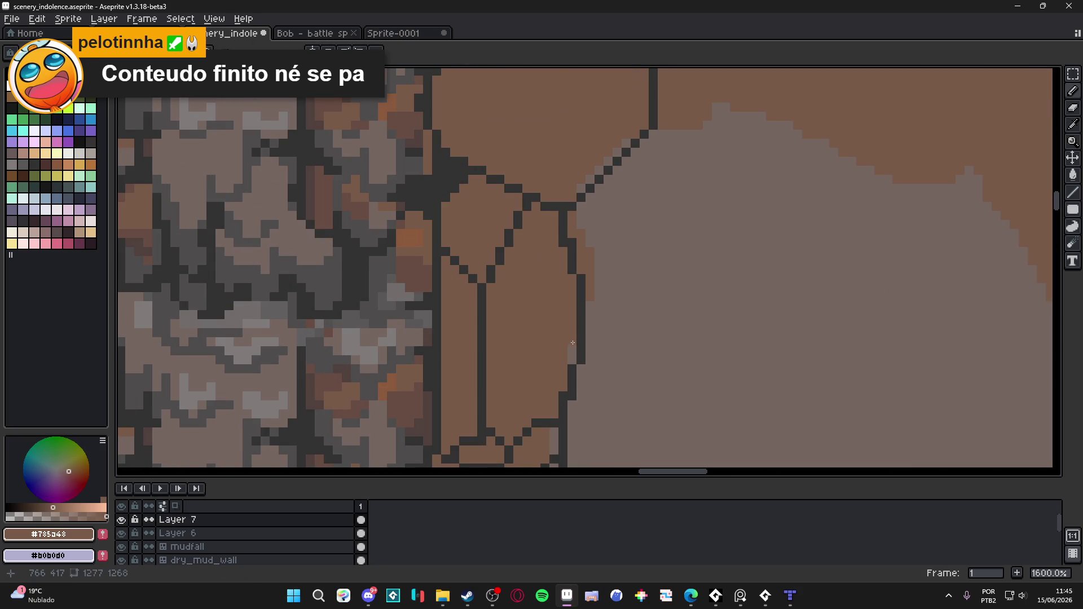
pyautogui.click(572, 354)
# Add a short dark stroke along the column, erase part of it, and sample the grey cave colour.
pyautogui.moveTo(593, 292)
pyautogui.mouseDown()
pyautogui.moveTo(594, 247)
pyautogui.moveTo(585, 265)
pyautogui.moveTo(570, 229)
pyautogui.mouseUp()
pyautogui.press('e')
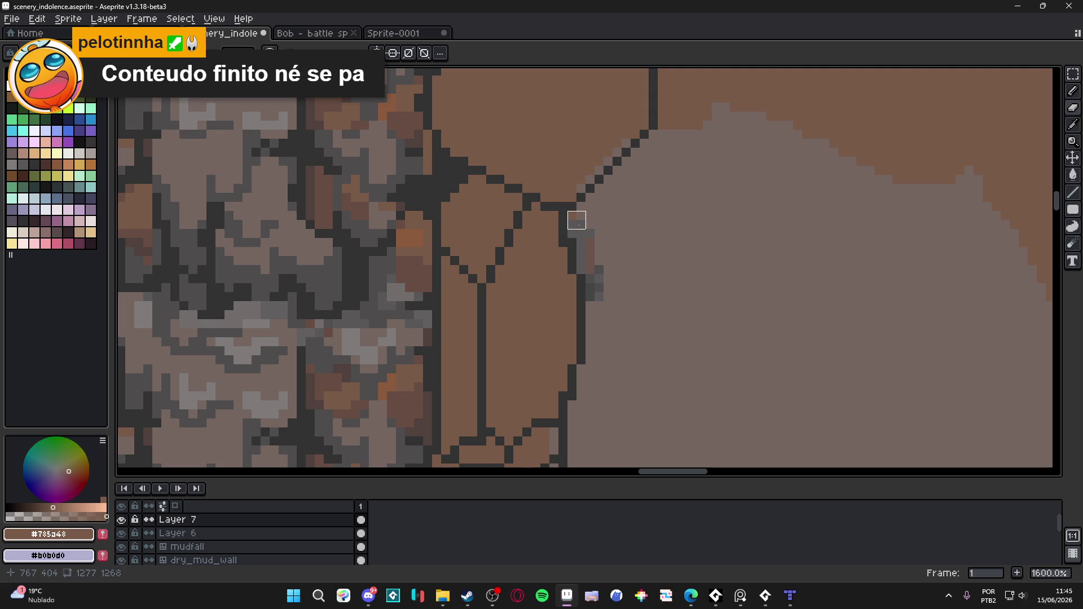
pyautogui.scroll(-1, 577, 220)
pyautogui.keyDown('alt'); pyautogui.click(599, 295); pyautogui.keyUp('alt')
# Fill and paint the light strips in the bottom stone with brown #785a48.
pyautogui.press('g')
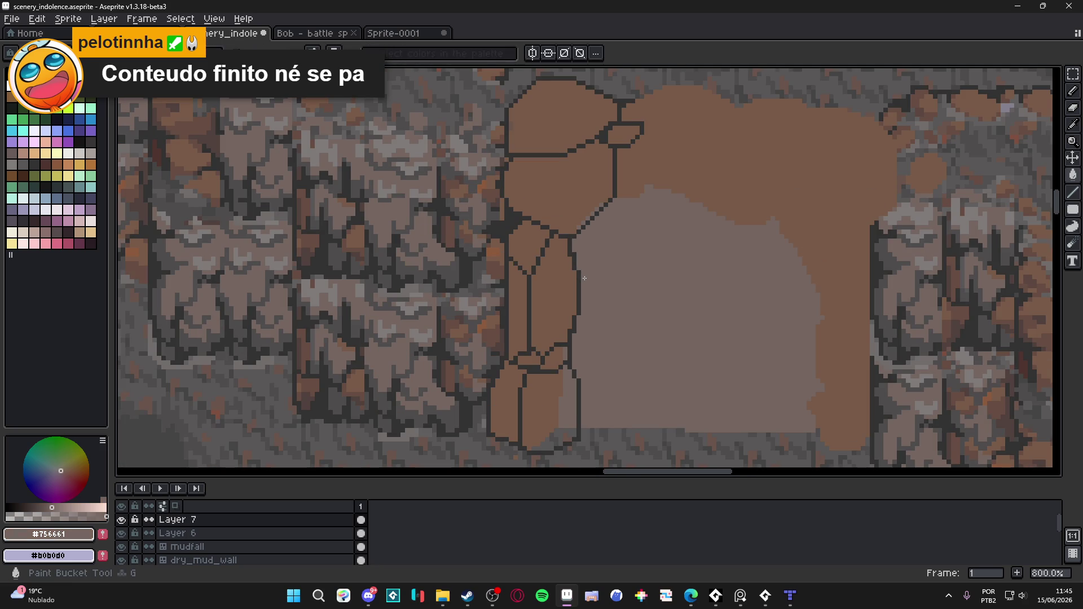
pyautogui.scroll(1, 585, 278)
pyautogui.keyDown('alt'); pyautogui.click(587, 342); pyautogui.keyUp('alt')
pyautogui.moveTo(579, 373); pyautogui.dragTo(579, 274)
pyautogui.click(578, 345)
pyautogui.hotkey('ctrl', 'z')
pyautogui.click(594, 368)
pyautogui.click(599, 306)
pyautogui.click(562, 373)
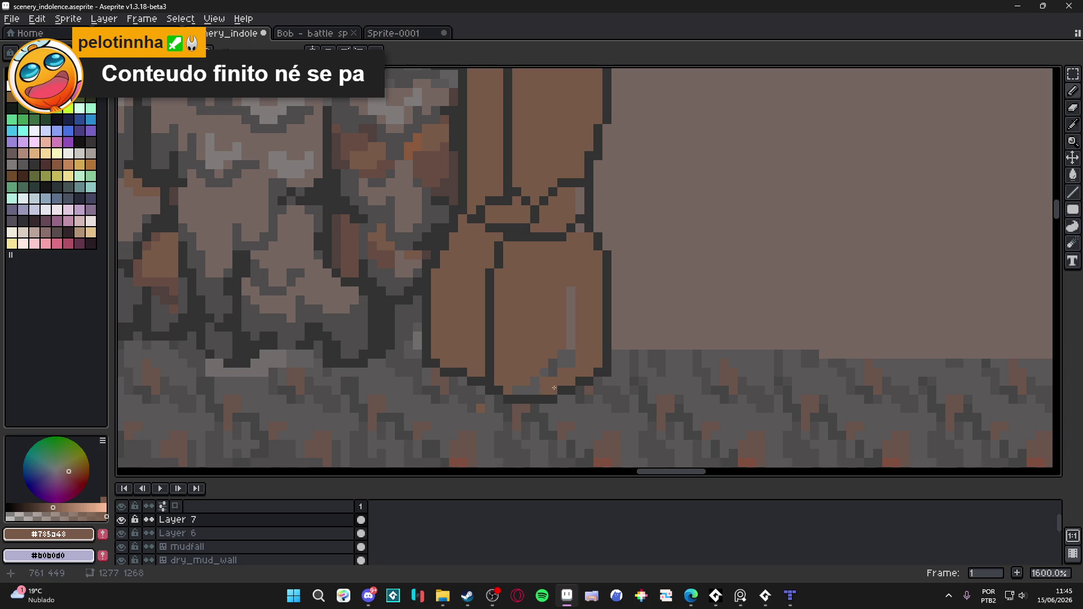
pyautogui.click(553, 363)
pyautogui.moveTo(571, 361); pyautogui.dragTo(574, 286)
pyautogui.moveTo(583, 226); pyautogui.dragTo(579, 200)
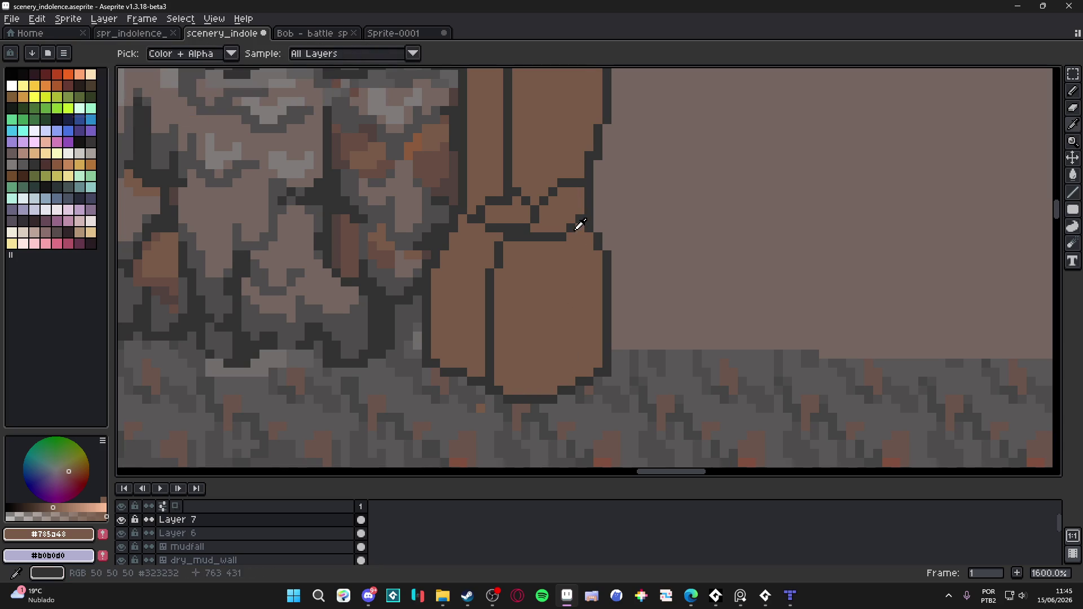
# Paint dark #323232 outline pixels along the stone's upper edge.
pyautogui.keyDown('alt'); pyautogui.click(580, 225); pyautogui.keyUp('alt')
pyautogui.moveTo(564, 229); pyautogui.dragTo(569, 218)
pyautogui.scroll(-3, 569, 248)
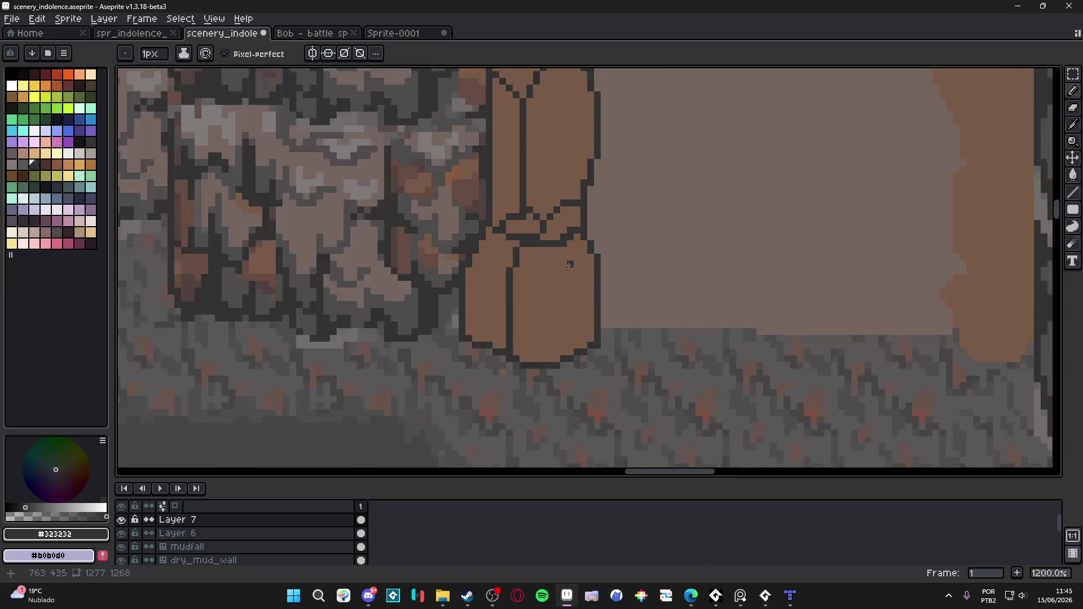
pyautogui.scroll(5, 545, 188)
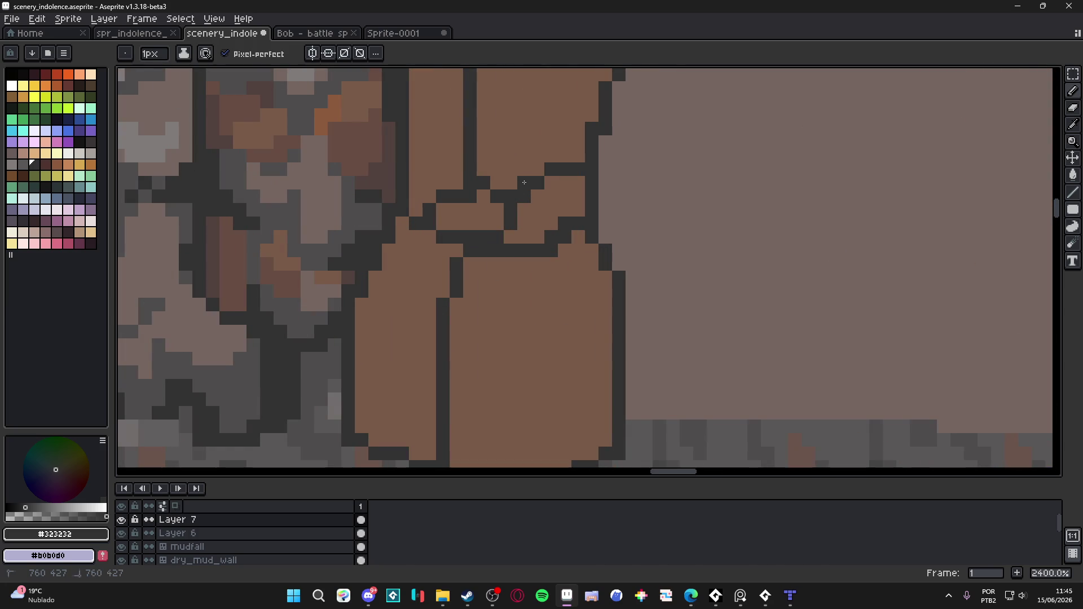
pyautogui.scroll(-5, 514, 198)
pyautogui.scroll(4, 548, 214)
pyautogui.scroll(-3, 532, 235)
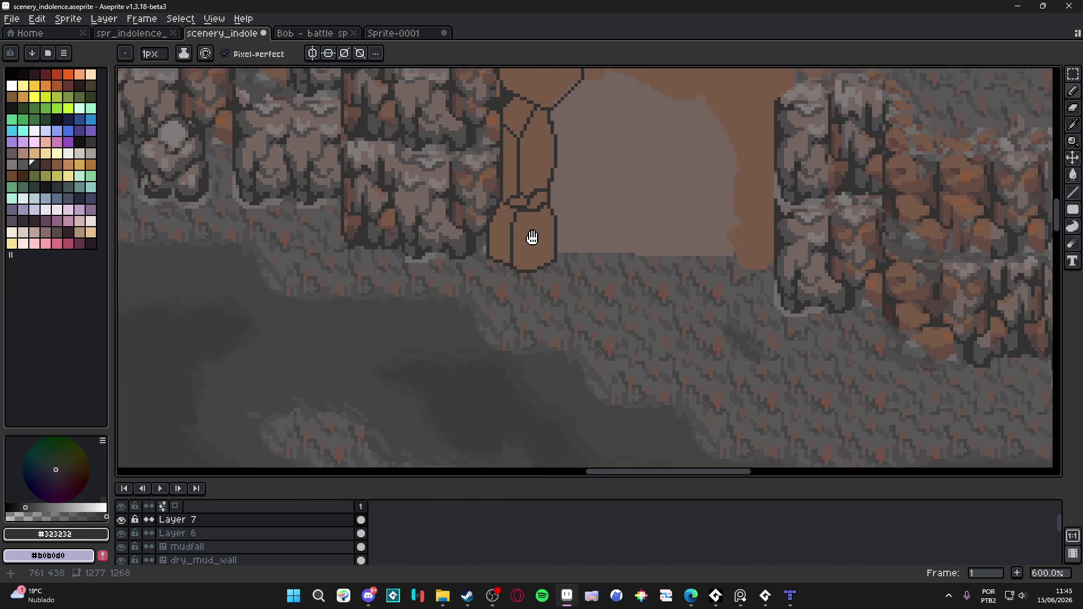
pyautogui.scroll(3, 486, 340)
# Draw a dark diagonal outline along the bottom stone's lower side and zoom out to check.
pyautogui.keyDown('alt'); pyautogui.click(487, 340); pyautogui.keyUp('alt')
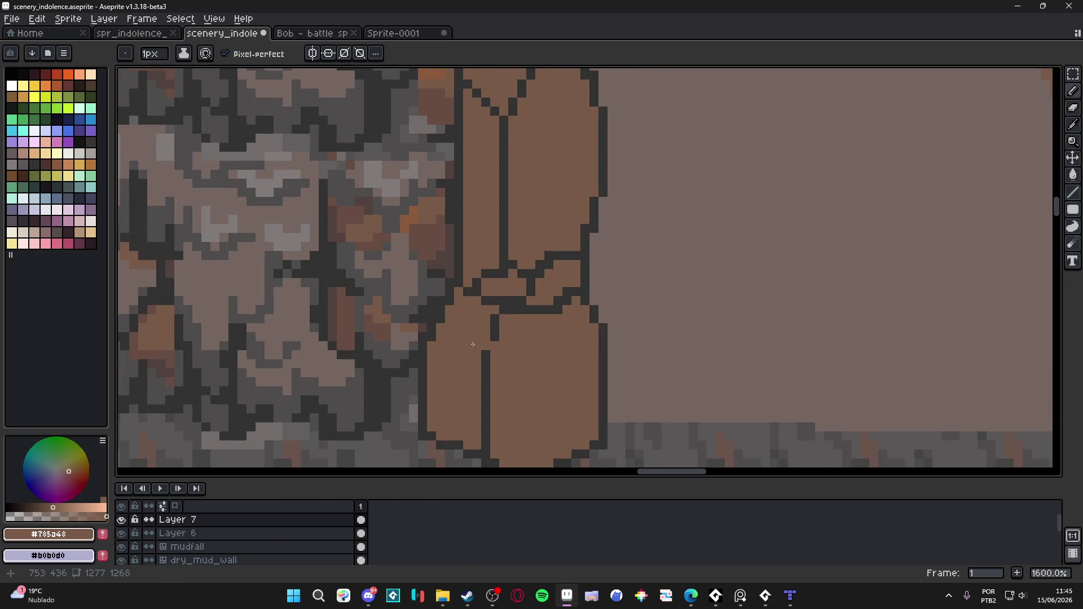
pyautogui.keyDown('alt'); pyautogui.click(430, 330); pyautogui.keyUp('alt')
pyautogui.moveTo(432, 328); pyautogui.dragTo(483, 365)
pyautogui.scroll(-5, 482, 365)
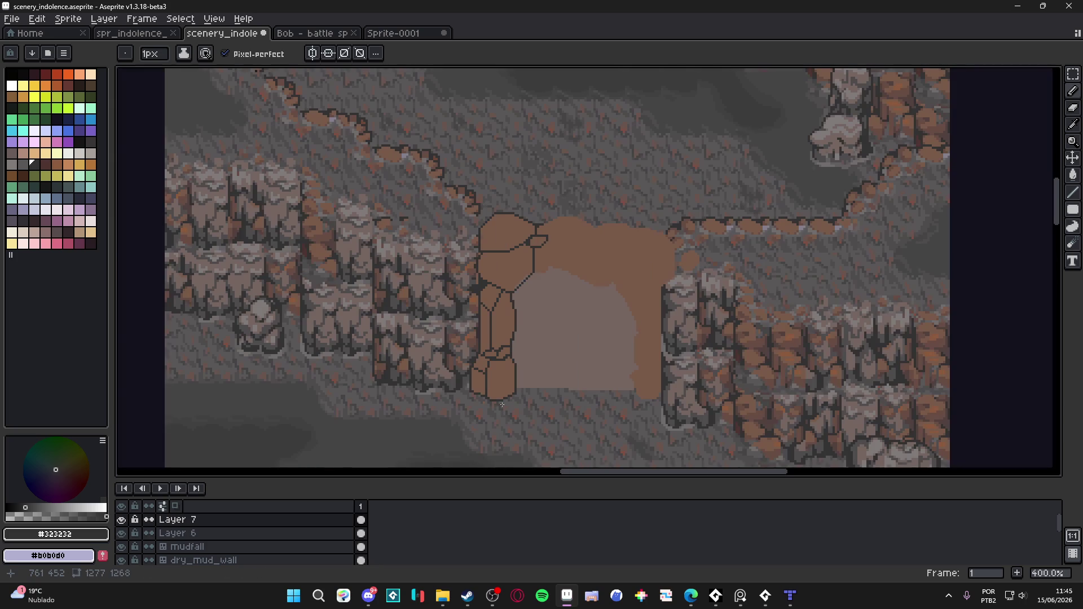
pyautogui.scroll(-1, 508, 396)
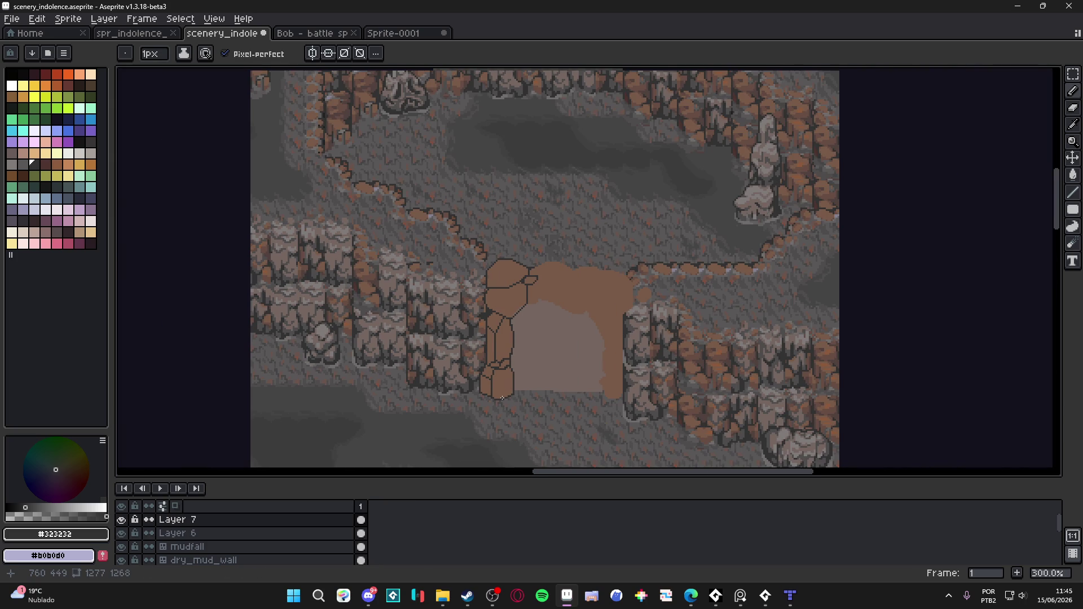
pyautogui.scroll(6, 514, 273)
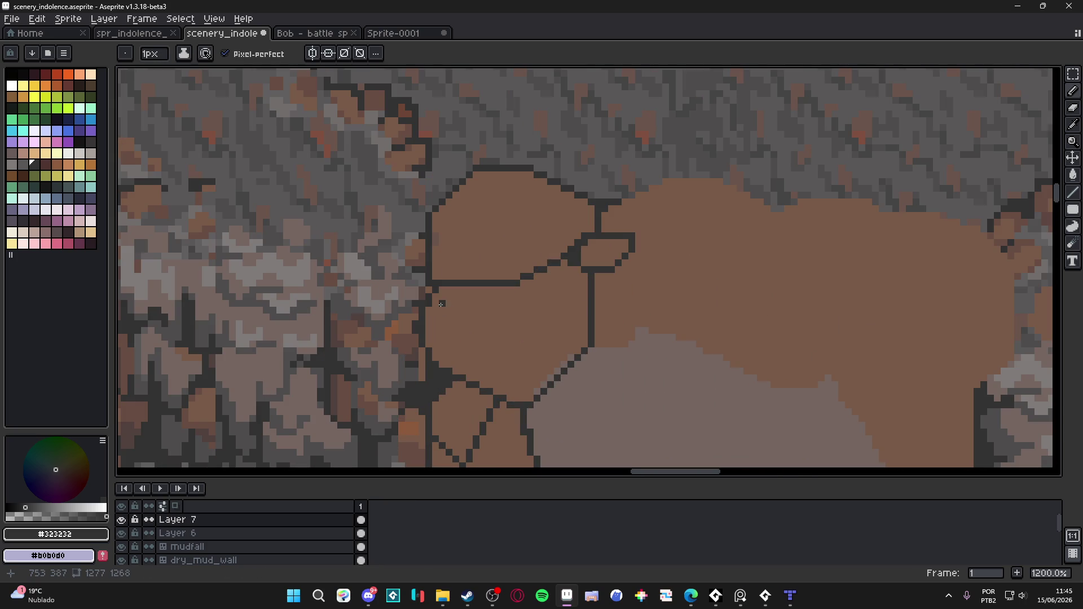
# Draw a straight #323232 line across the top boulder and join it to the stone outline.
pyautogui.moveTo(434, 302)
pyautogui.mouseDown()
pyautogui.moveTo(522, 350)
pyautogui.moveTo(539, 305)
pyautogui.moveTo(524, 337)
pyautogui.moveTo(523, 320)
pyautogui.mouseUp()
pyautogui.press('i')
pyautogui.press('alt')
pyautogui.press('alt')
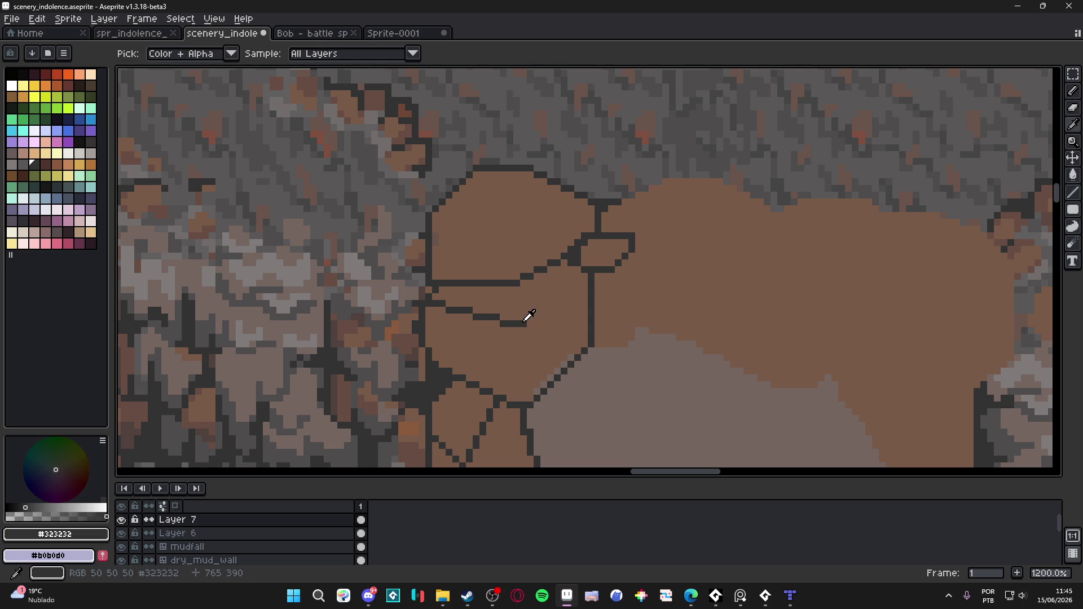
pyautogui.keyDown('shift'); pyautogui.click(583, 302); pyautogui.keyUp('shift')
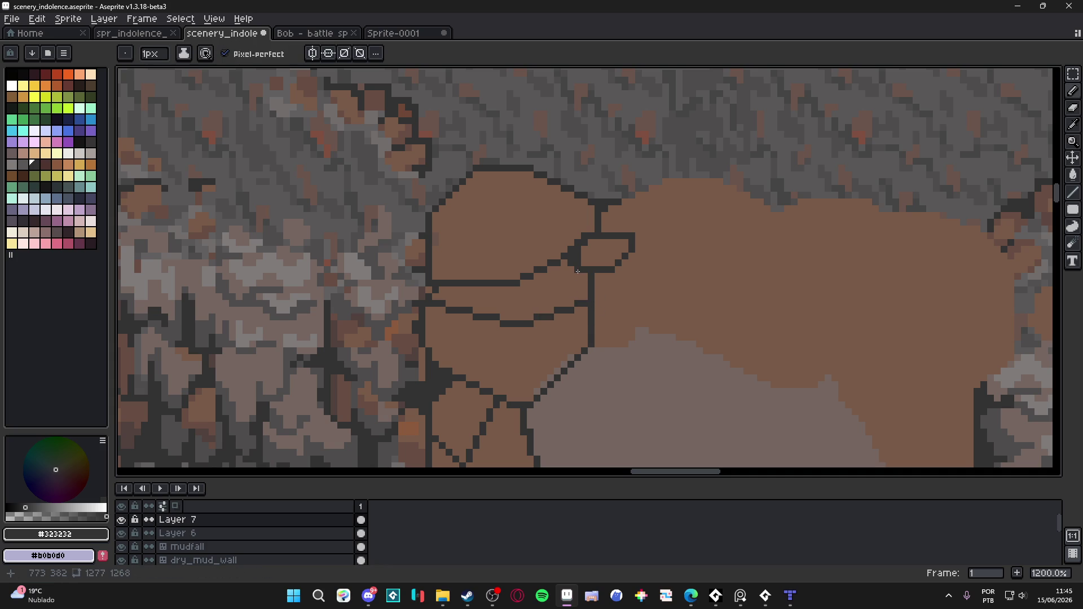
pyautogui.moveTo(589, 296); pyautogui.dragTo(572, 271)
pyautogui.scroll(-5, 587, 275)
pyautogui.scroll(-1, 571, 289)
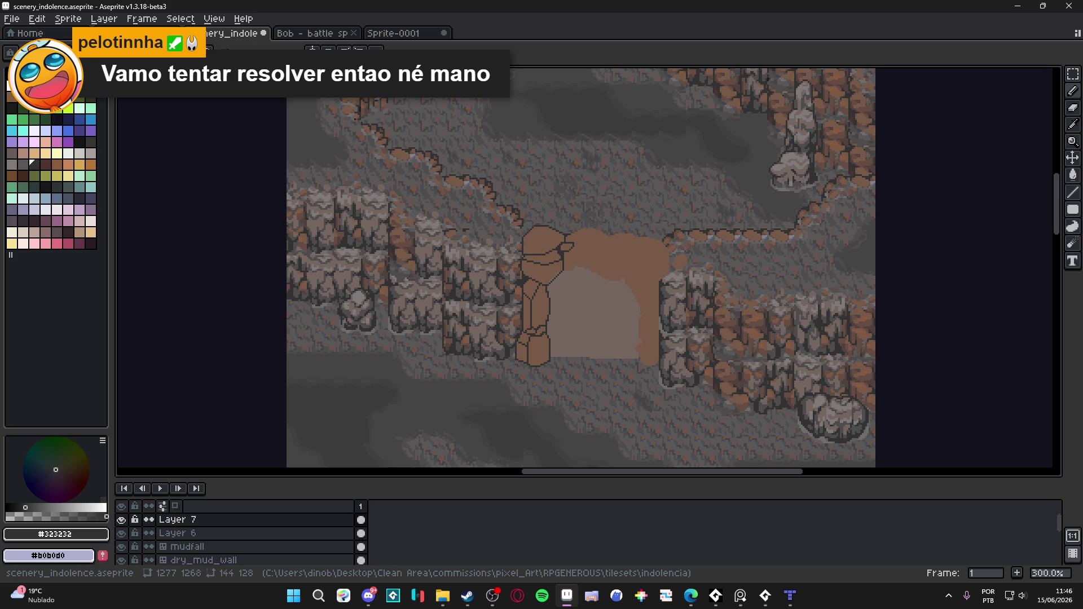
pyautogui.scroll(6, 542, 248)
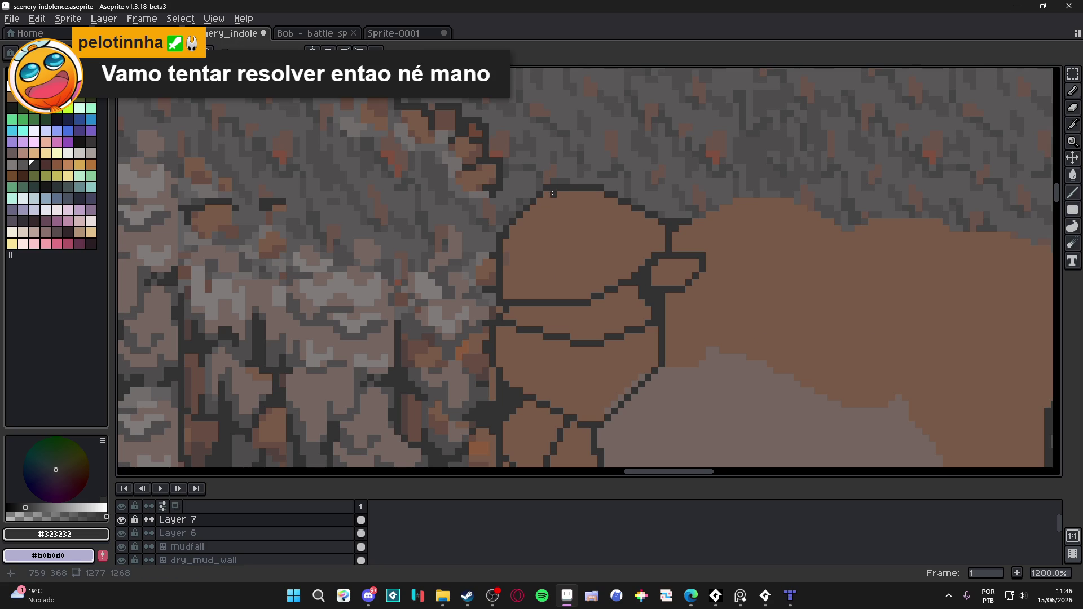
# Add a dark crack across the top stone plus vertical and horizontal dividing lines.
pyautogui.moveTo(503, 235); pyautogui.dragTo(581, 251)
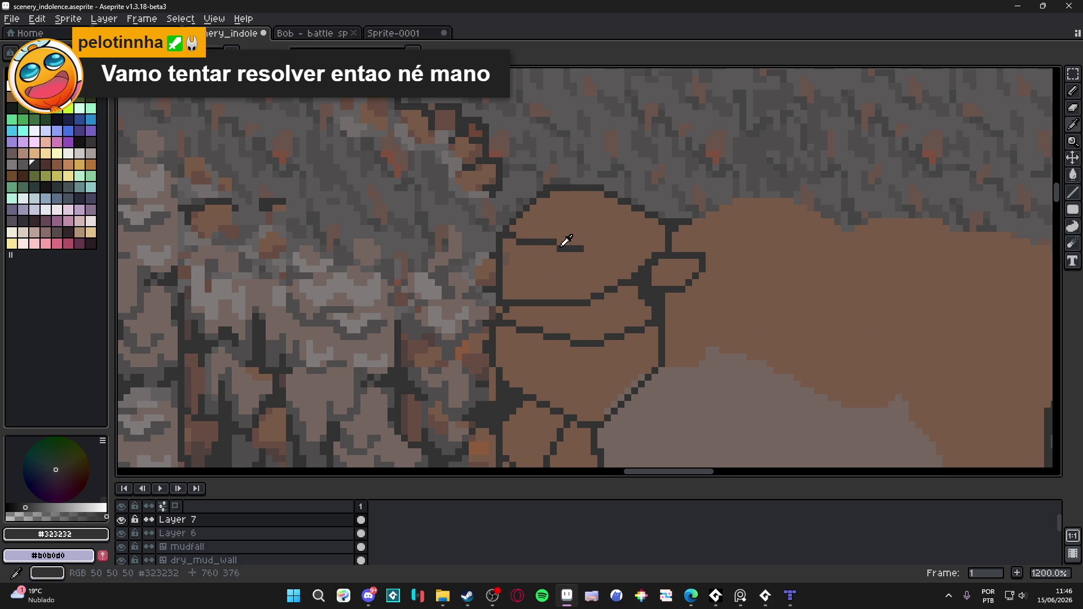
pyautogui.keyDown('alt'); pyautogui.click(566, 246); pyautogui.keyUp('alt')
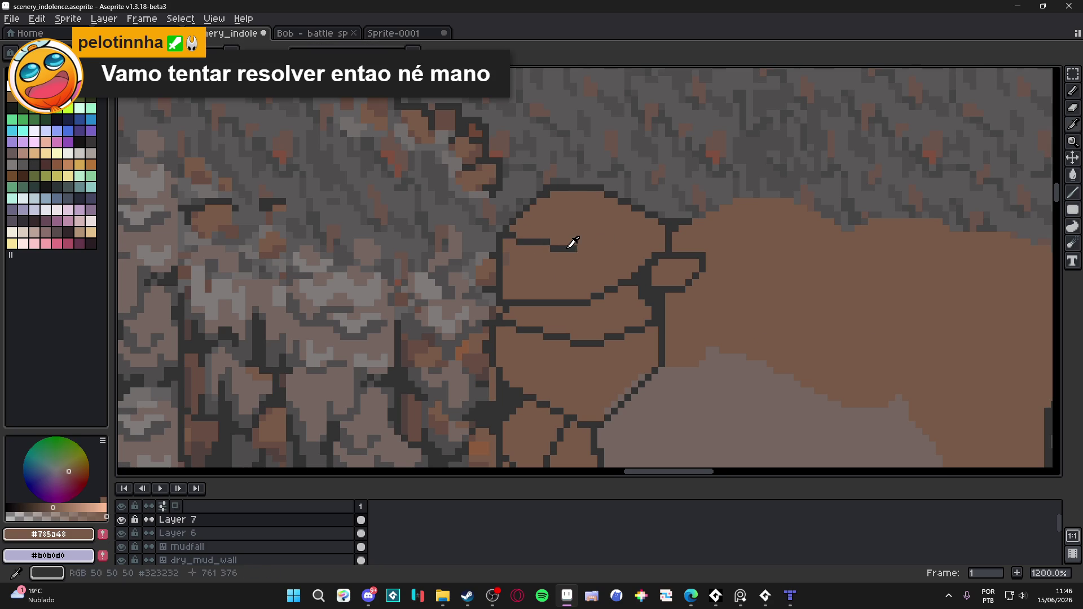
pyautogui.keyDown('alt'); pyautogui.click(570, 246); pyautogui.keyUp('alt')
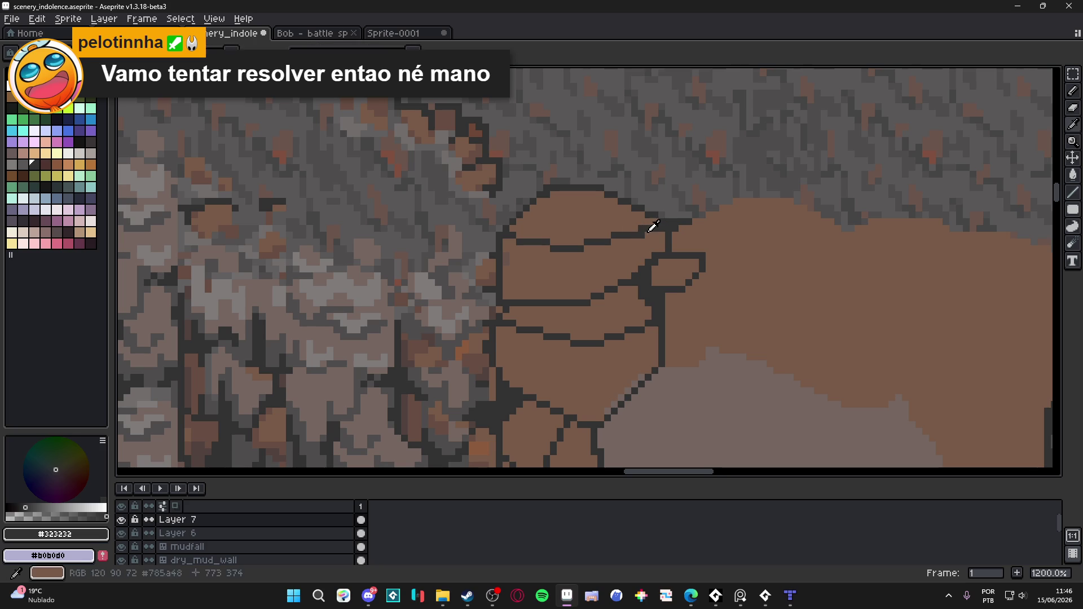
pyautogui.keyDown('alt'); pyautogui.click(639, 235); pyautogui.keyUp('alt')
pyautogui.keyDown('alt'); pyautogui.click(580, 243); pyautogui.keyUp('alt')
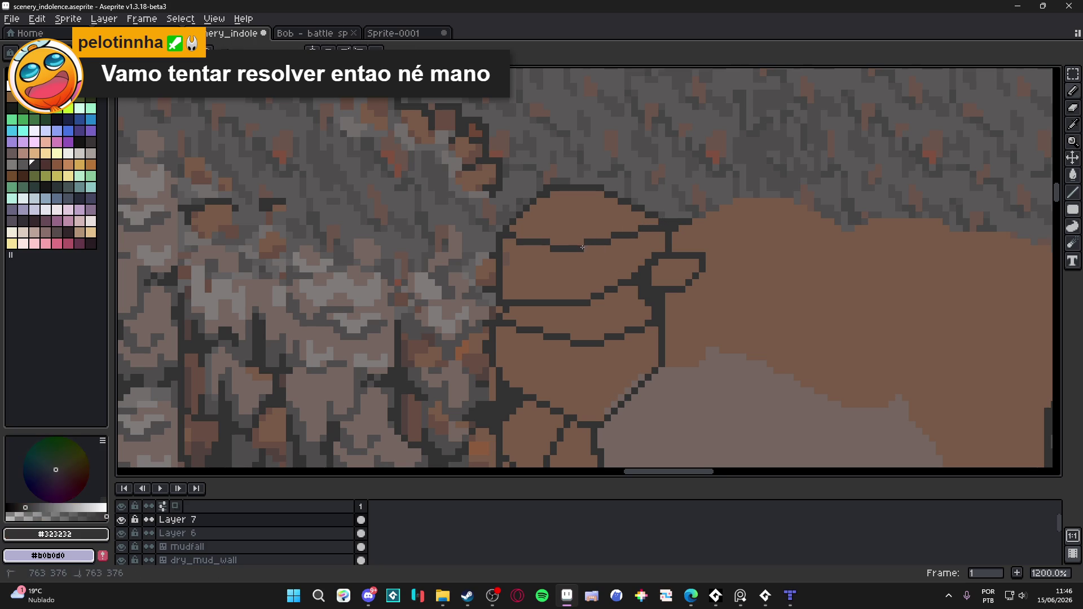
pyautogui.keyDown('shift'); pyautogui.click(579, 297); pyautogui.keyUp('shift')
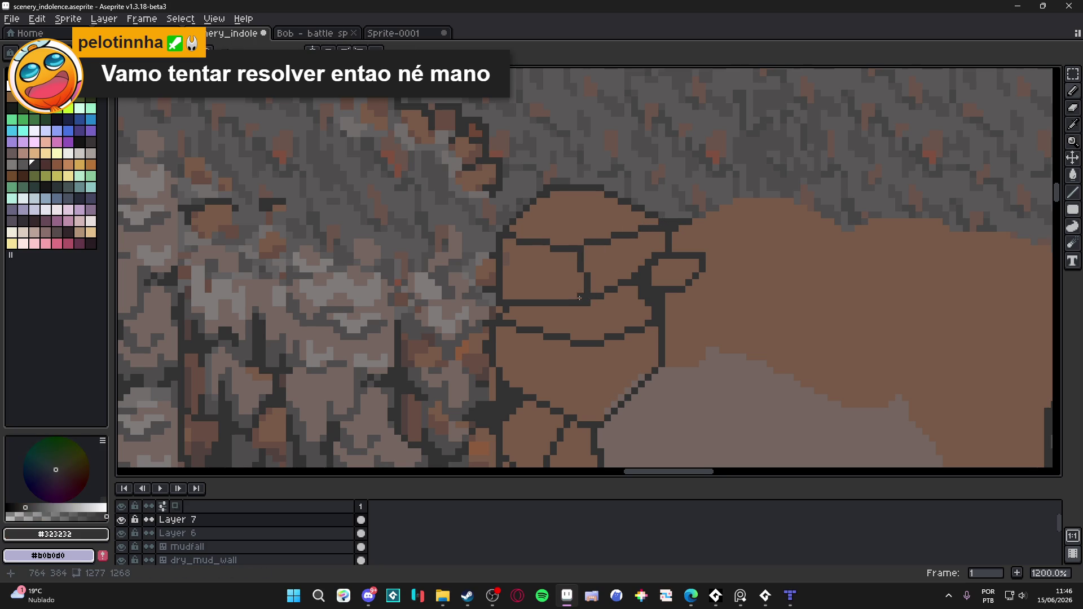
pyautogui.click(498, 296)
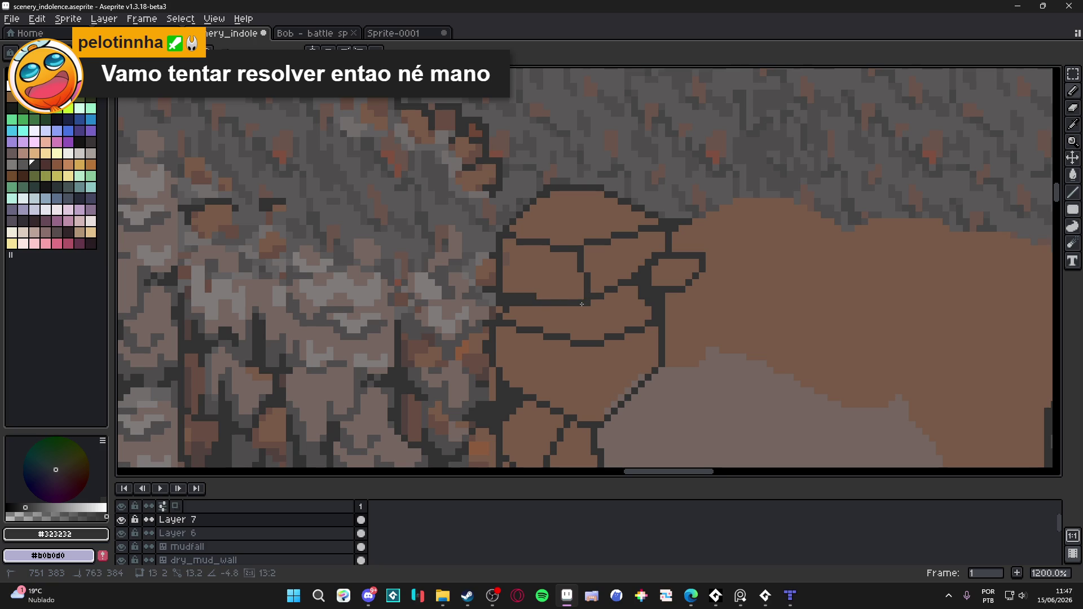
pyautogui.keyDown('shift'); pyautogui.click(586, 303); pyautogui.keyUp('shift')
# Add more vertical dividing lines lower in the column, then zoom out to review.
pyautogui.scroll(3, 587, 307)
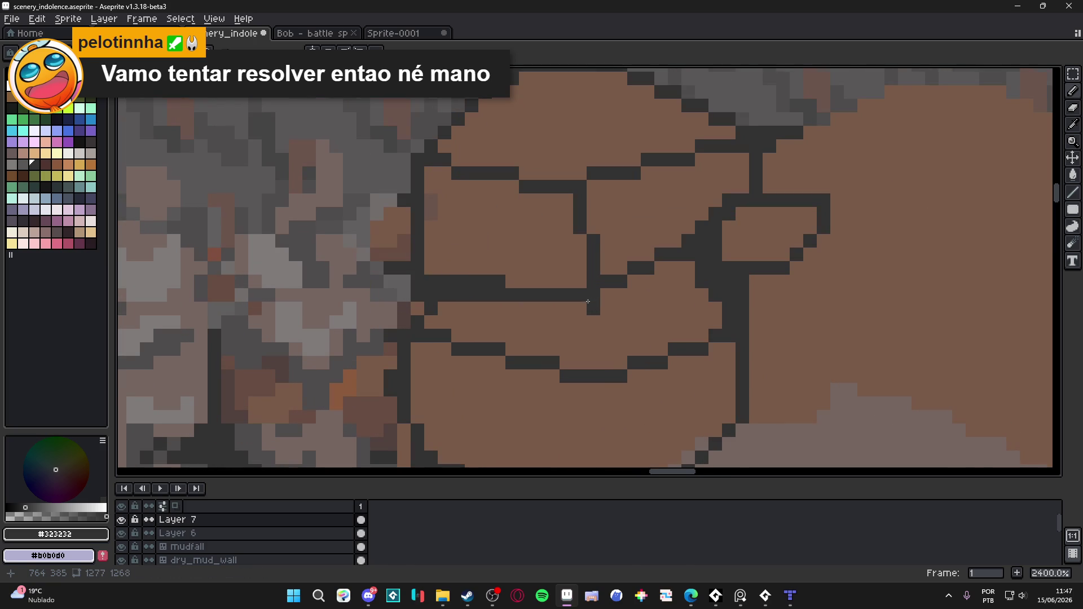
pyautogui.keyDown('shift'); pyautogui.click(599, 339); pyautogui.keyUp('shift')
pyautogui.scroll(-6, 599, 338)
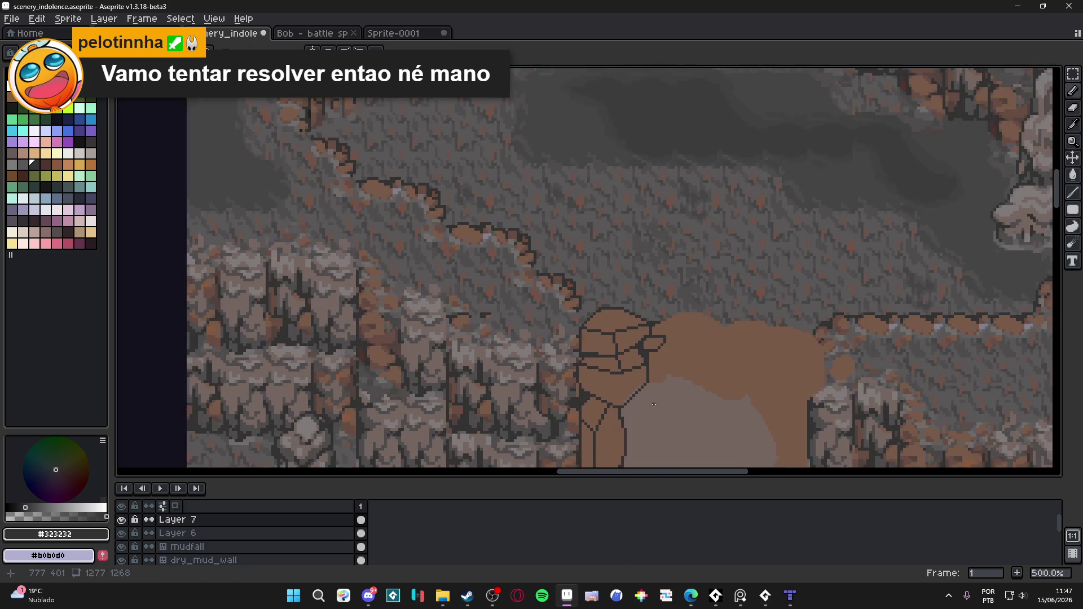
pyautogui.scroll(4, 630, 343)
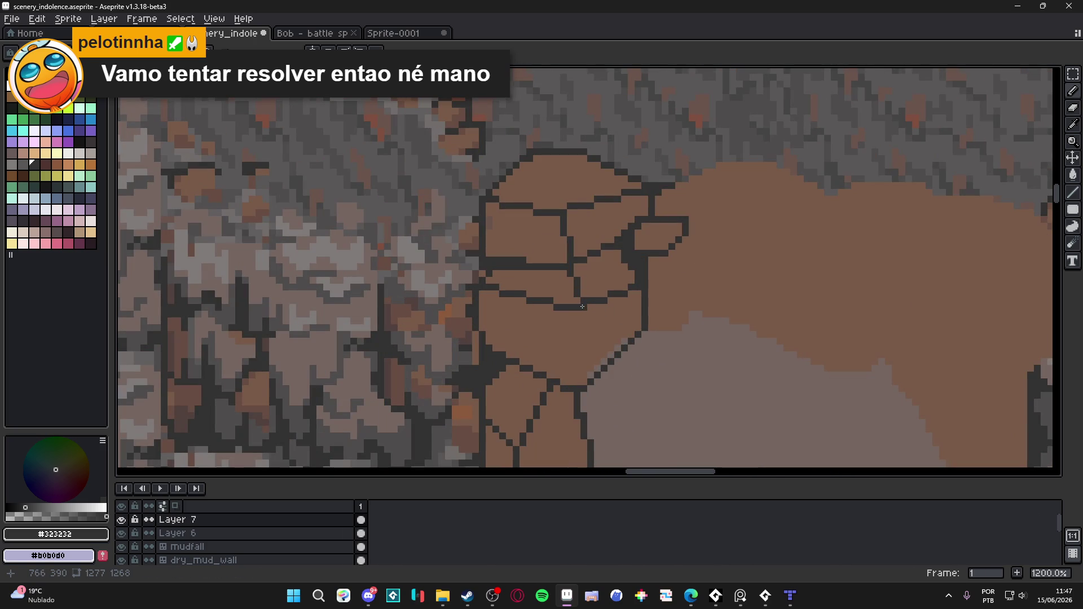
pyautogui.keyDown('shift'); pyautogui.click(578, 391); pyautogui.keyUp('shift')
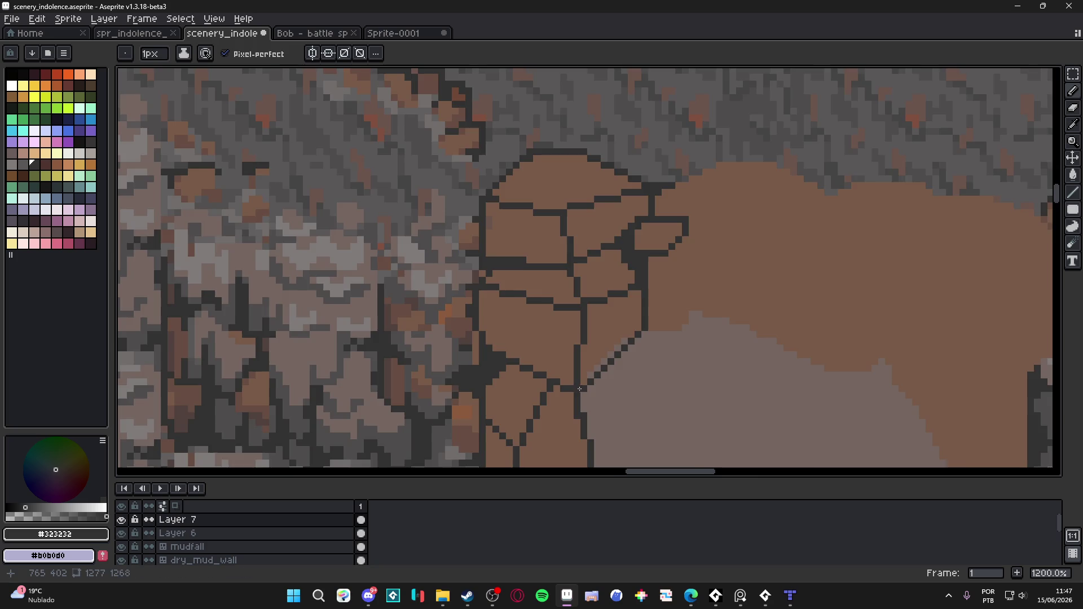
pyautogui.scroll(-6, 579, 391)
pyautogui.moveTo(597, 399); pyautogui.dragTo(592, 368)
pyautogui.scroll(-1, 593, 368)
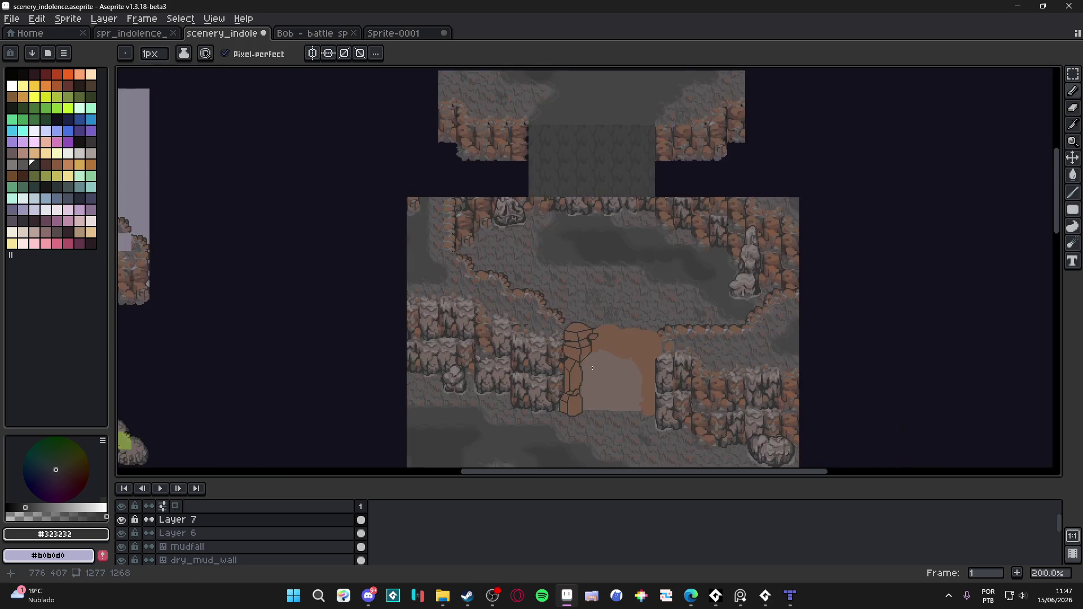
# Outline the slab's right end dropping straight down and its diagonal underside back to the column.
pyautogui.scroll(5, 572, 318)
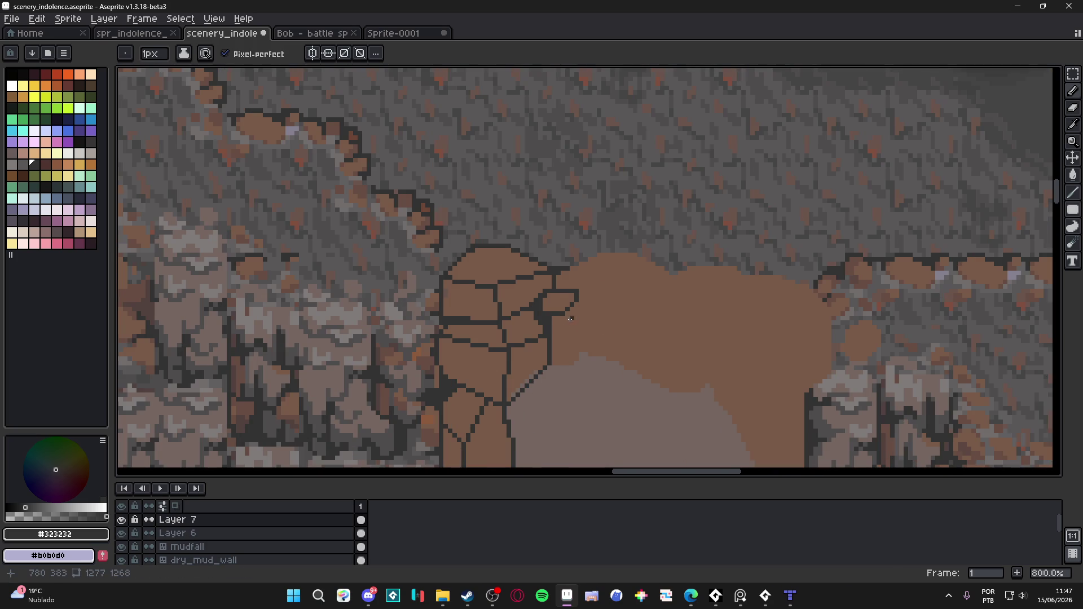
pyautogui.scroll(1, 570, 319)
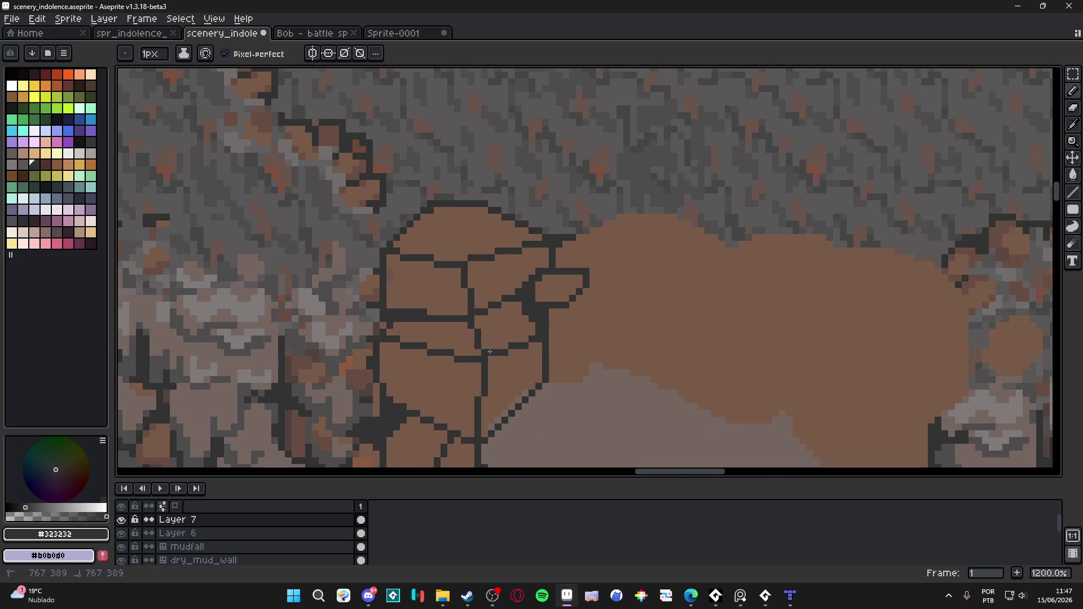
pyautogui.keyDown('ctrl'); pyautogui.keyDown('shift'); pyautogui.click(659, 297); pyautogui.keyUp('shift'); pyautogui.keyUp('ctrl')
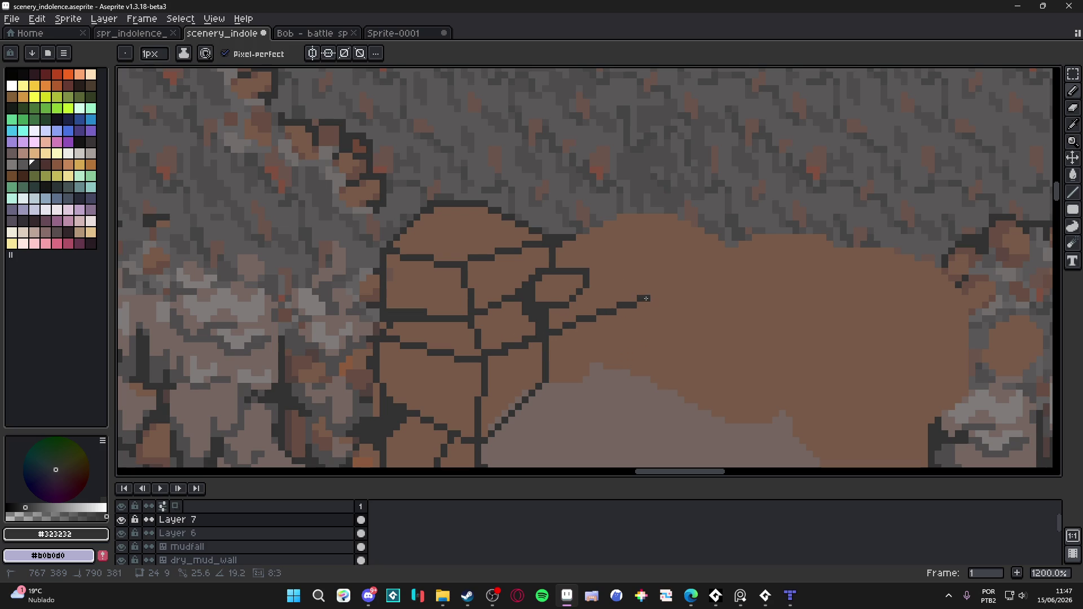
pyautogui.keyDown('shift'); pyautogui.click(643, 299); pyautogui.keyUp('shift')
pyautogui.keyDown('shift'); pyautogui.click(647, 346); pyautogui.keyUp('shift')
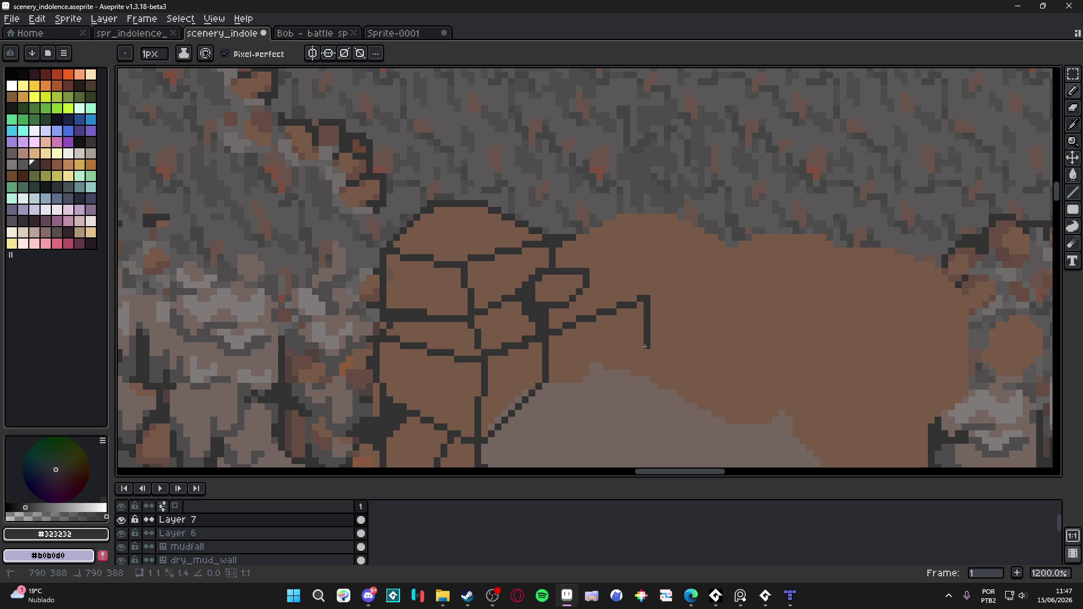
pyautogui.keyDown('shift'); pyautogui.click(489, 426); pyautogui.keyUp('shift')
# Draw a line along the slab's underside, sampling brown, dark and grey-brown, and set a 3 px brush.
pyautogui.keyDown('alt'); pyautogui.click(492, 420); pyautogui.keyUp('alt')
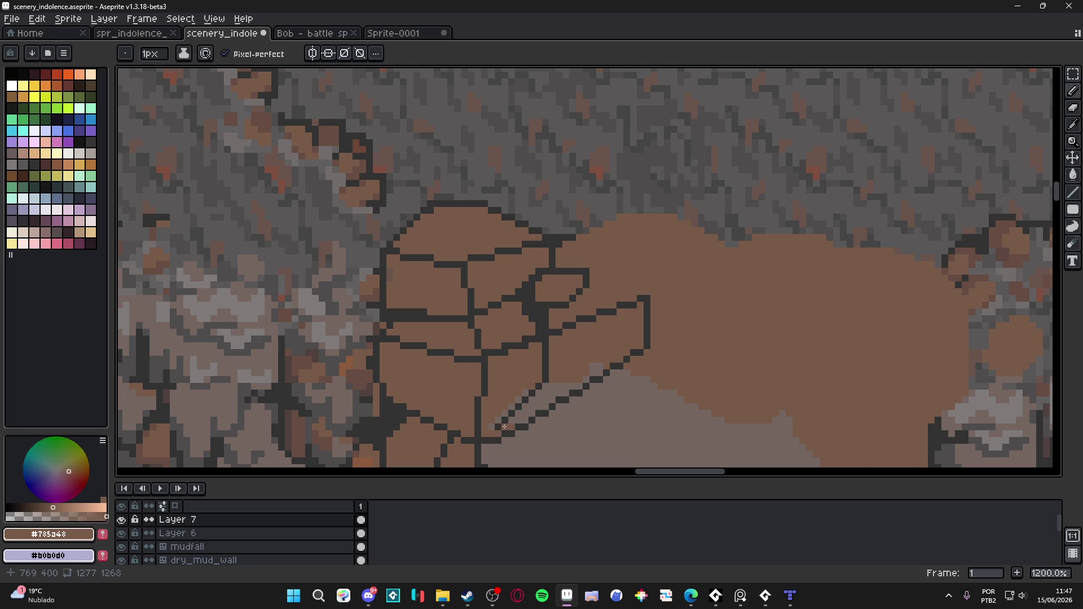
pyautogui.moveTo(594, 373); pyautogui.dragTo(639, 347)
pyautogui.keyDown('alt'); pyautogui.click(533, 420); pyautogui.keyUp('alt')
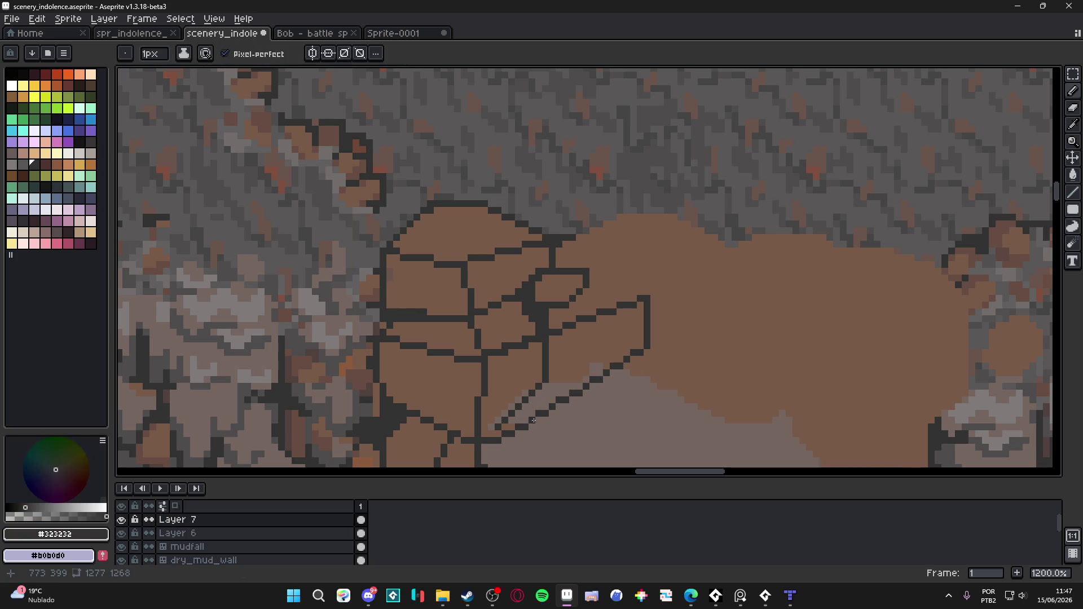
pyautogui.keyDown('alt'); pyautogui.click(539, 408); pyautogui.keyUp('alt')
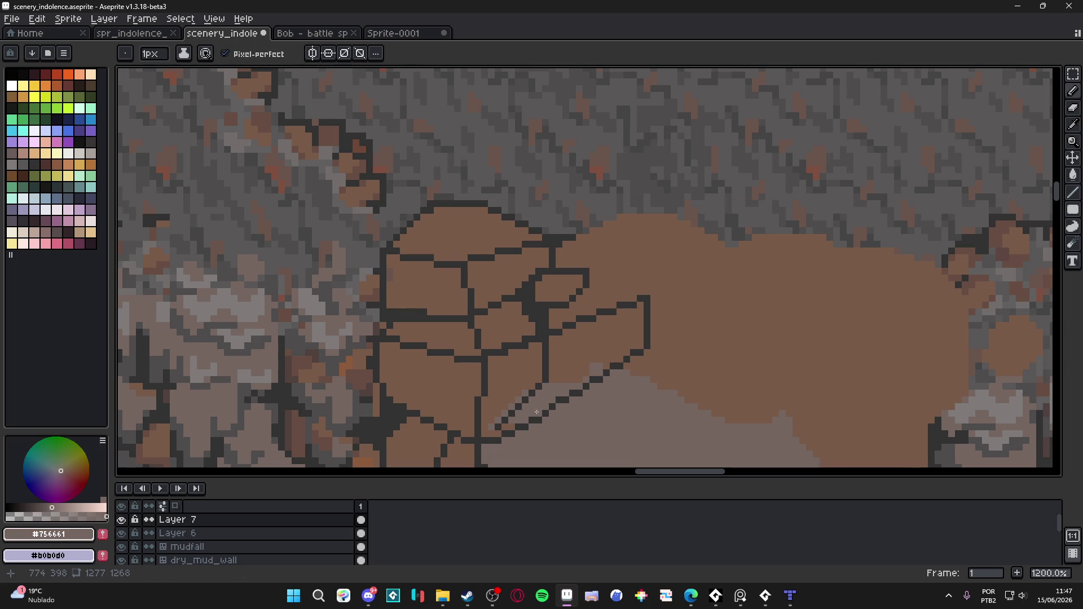
pyautogui.press('+')
pyautogui.press('+')
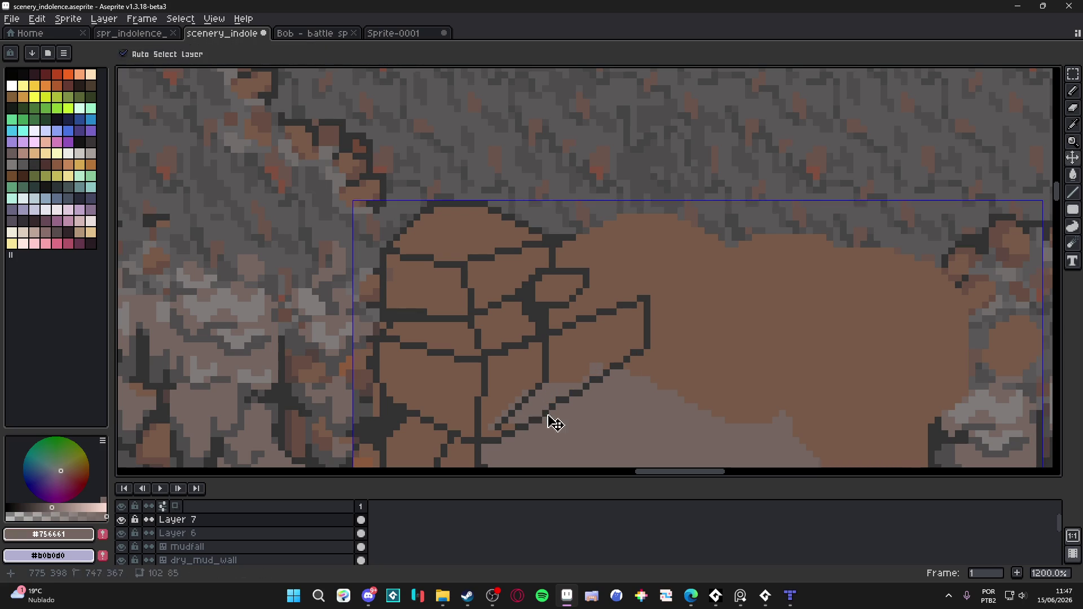
# Paint over the slab's underside with the 3 px brush and Magic Wand-select a dark pixel patch.
pyautogui.moveTo(550, 409); pyautogui.dragTo(645, 348)
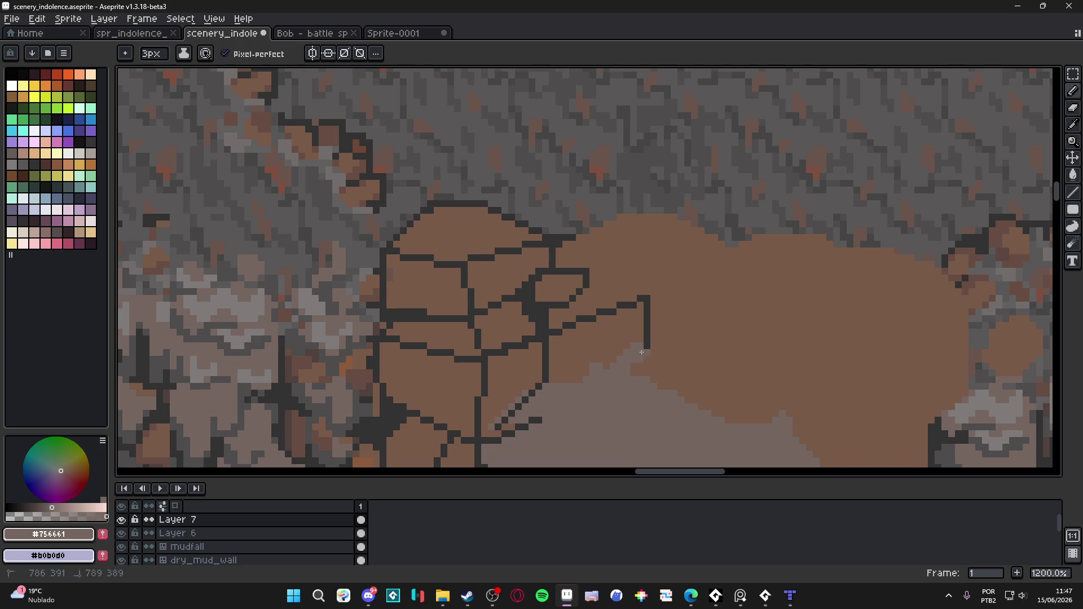
pyautogui.press('m')
pyautogui.scroll(3, 531, 416)
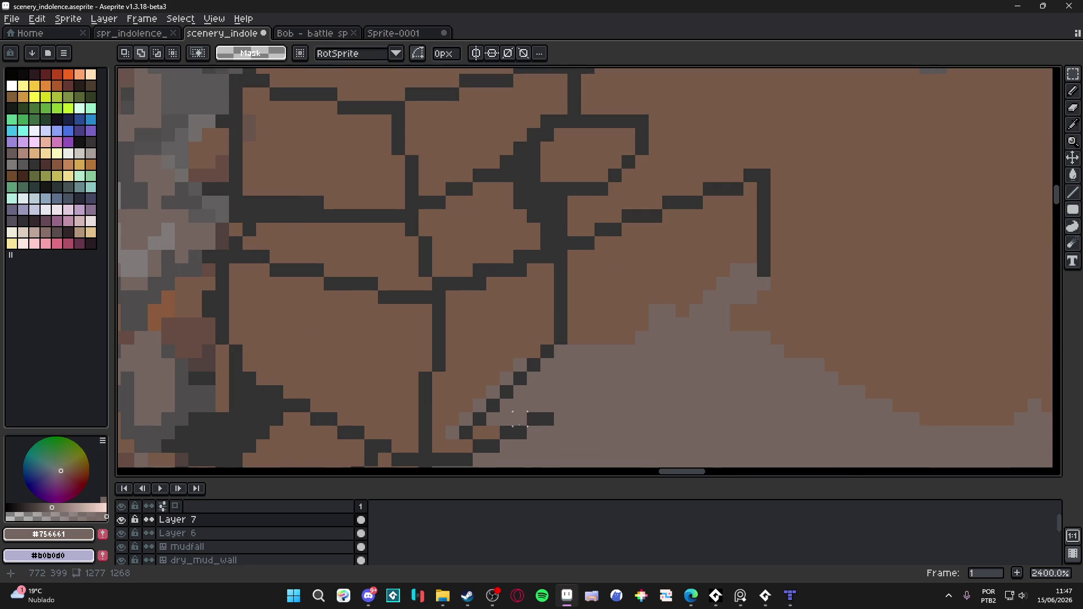
pyautogui.press('w')
pyautogui.click(514, 433)
pyautogui.scroll(-3, 505, 427)
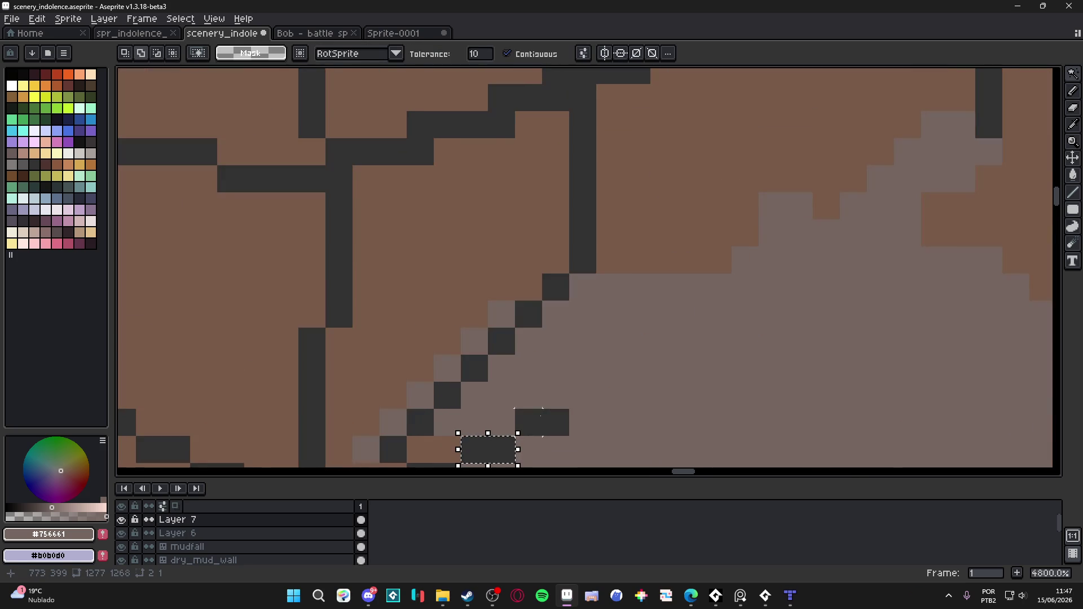
pyautogui.press('b')
pyautogui.scroll(3, 553, 414)
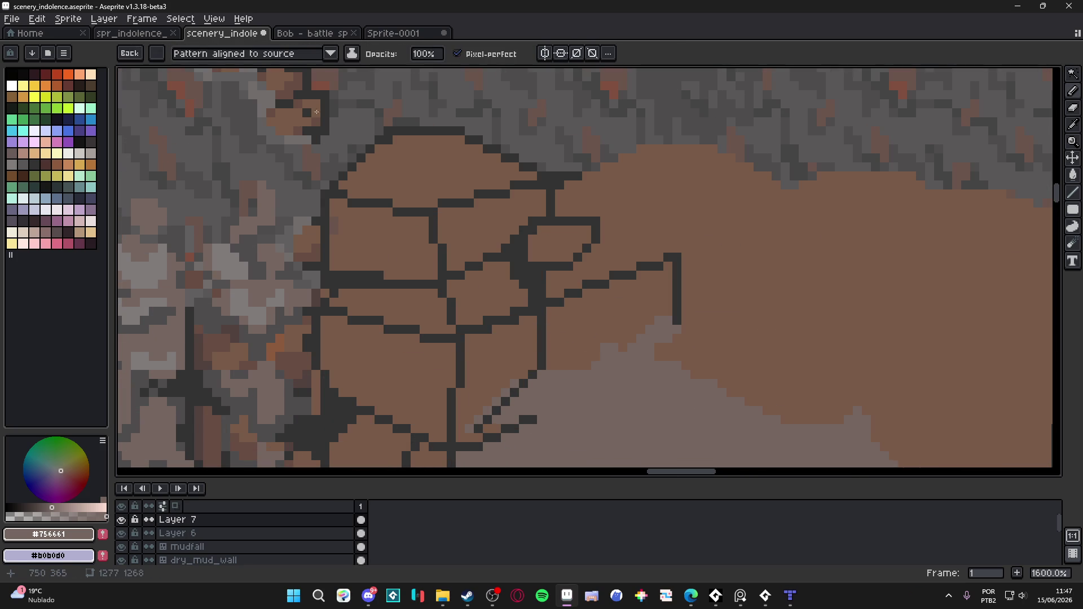
# Use the selected patch as a custom brush to stamp dark strokes up-right along the underside.
pyautogui.click(294, 57)
pyautogui.click(276, 96)
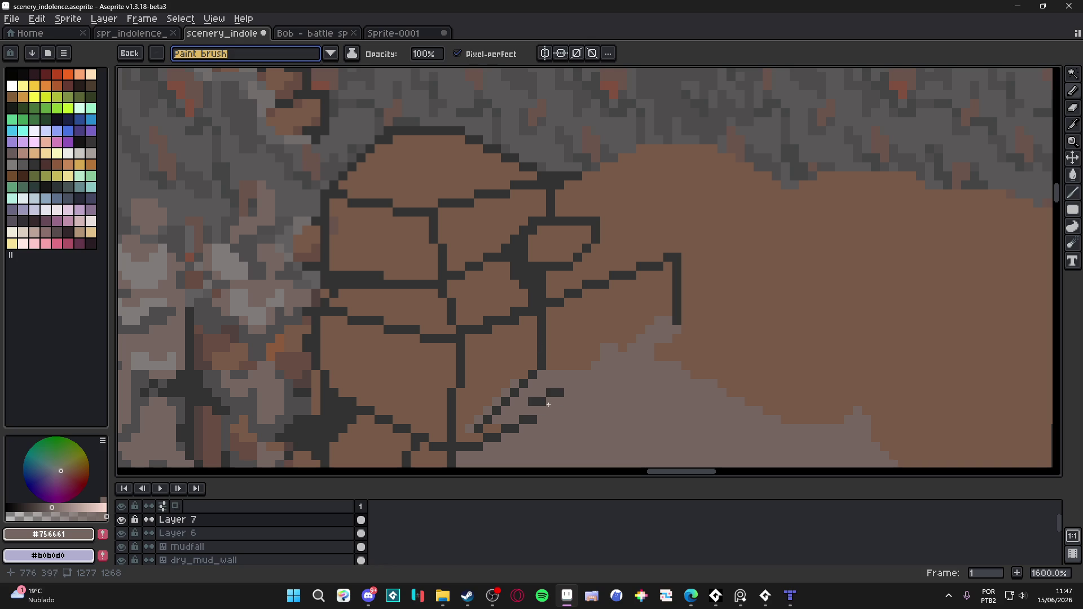
pyautogui.moveTo(560, 411); pyautogui.dragTo(673, 350)
pyautogui.press('Escape')
pyautogui.keyDown('alt'); pyautogui.click(679, 303); pyautogui.keyUp('alt')
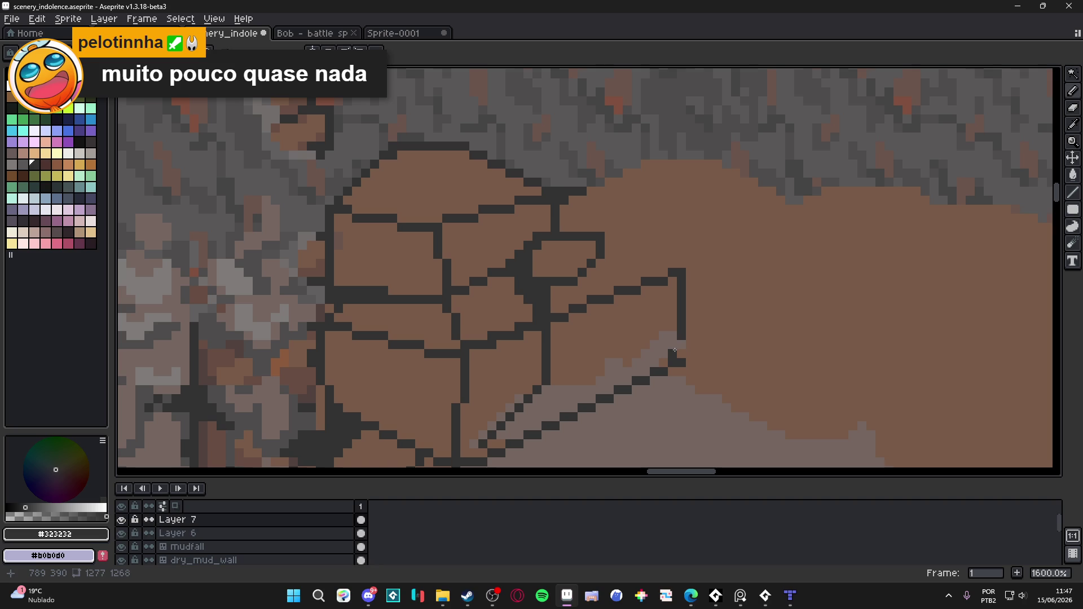
pyautogui.scroll(-5, 666, 355)
pyautogui.scroll(4, 649, 348)
pyautogui.keyDown('alt'); pyautogui.click(649, 348); pyautogui.keyUp('alt')
# Paint brown over the doubled diagonal outline and the stray outline segments.
pyautogui.moveTo(629, 357)
pyautogui.mouseDown()
pyautogui.moveTo(589, 408)
pyautogui.moveTo(629, 353)
pyautogui.mouseUp()
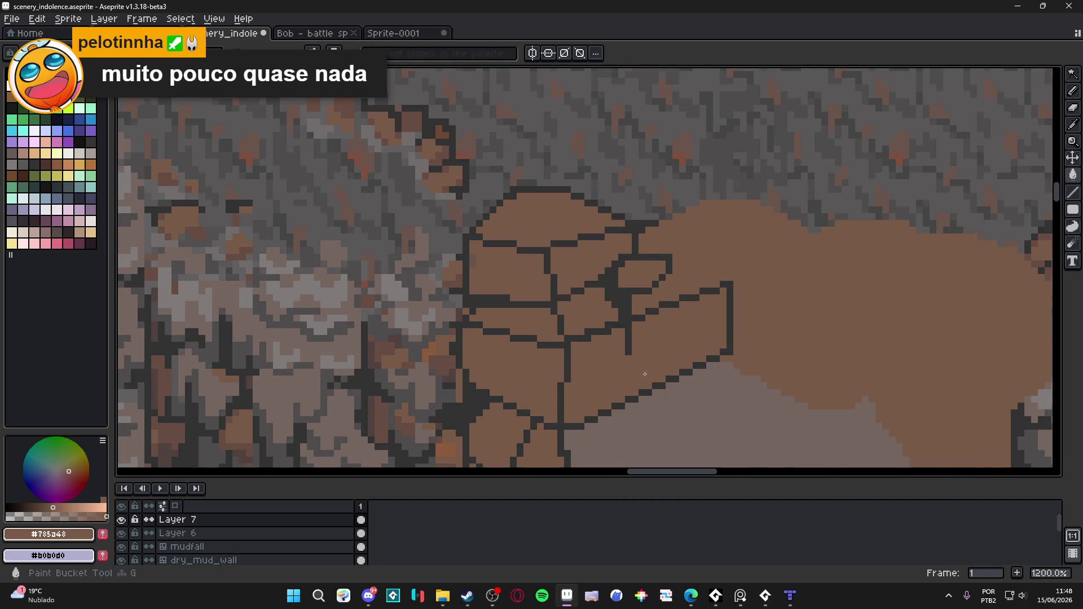
pyautogui.hotkey('ctrl', 'z')
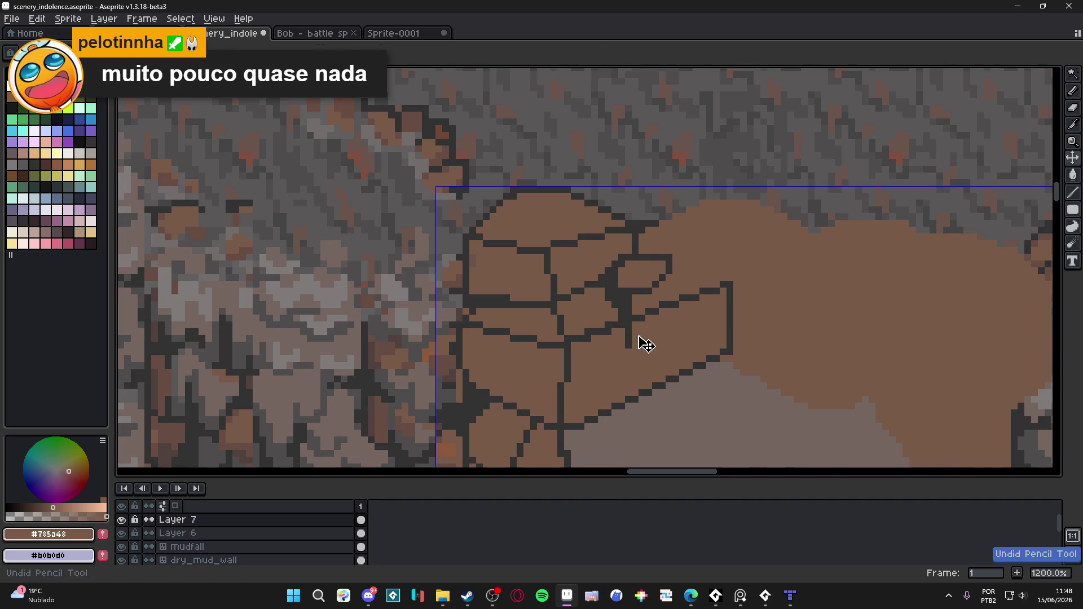
pyautogui.press('e')
pyautogui.scroll(-2, 632, 343)
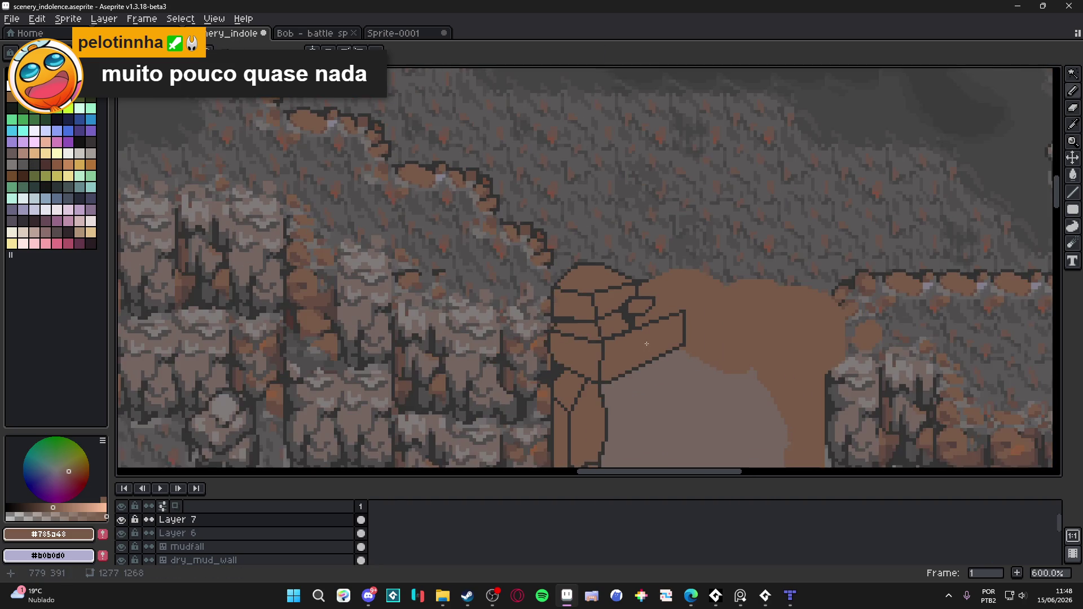
pyautogui.scroll(2, 626, 338)
pyautogui.press('m')
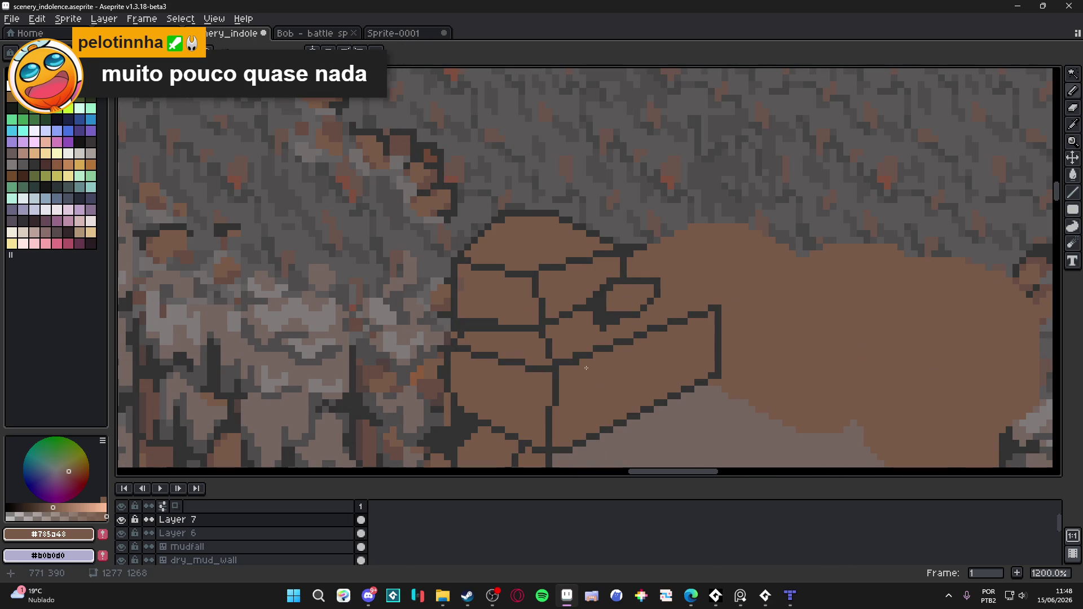
pyautogui.scroll(2, 582, 368)
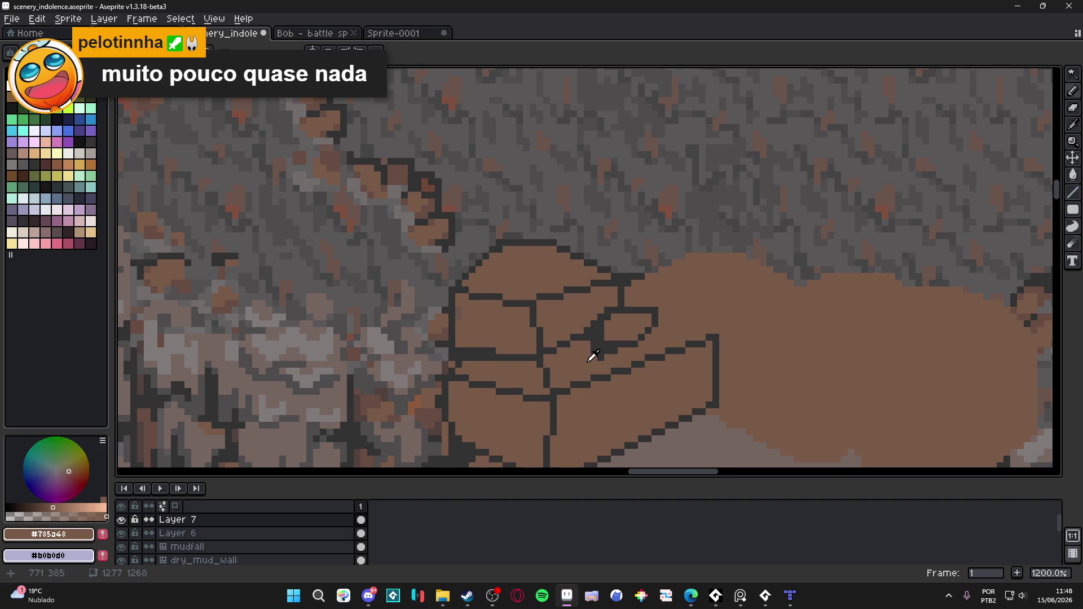
pyautogui.click(594, 346)
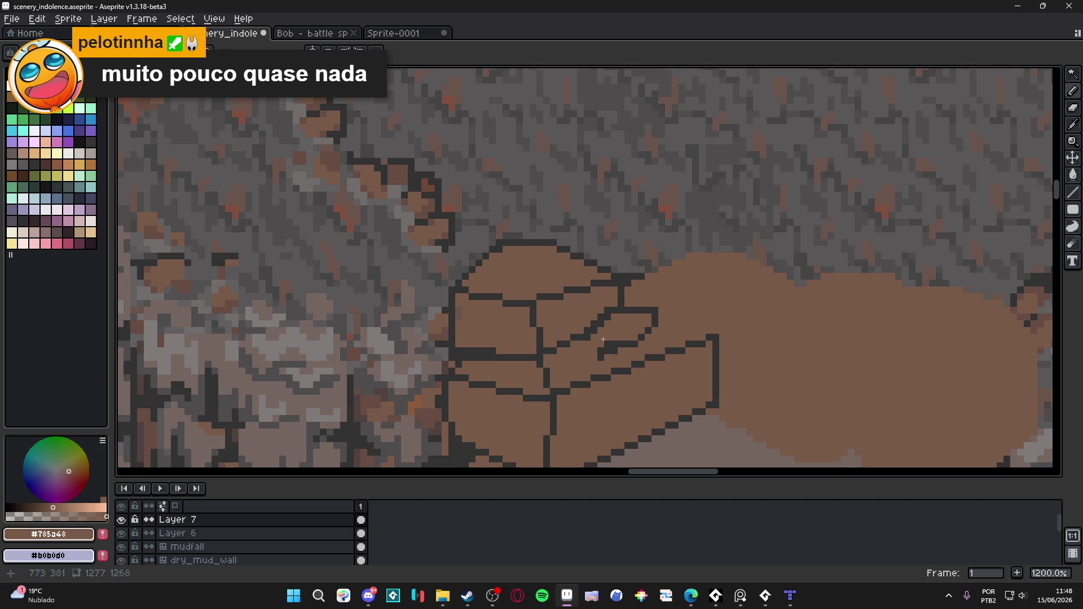
pyautogui.moveTo(621, 309)
pyautogui.mouseDown()
pyautogui.moveTo(646, 310)
pyautogui.moveTo(596, 351)
pyautogui.moveTo(641, 337)
pyautogui.moveTo(635, 344)
pyautogui.moveTo(651, 312)
pyautogui.mouseUp()
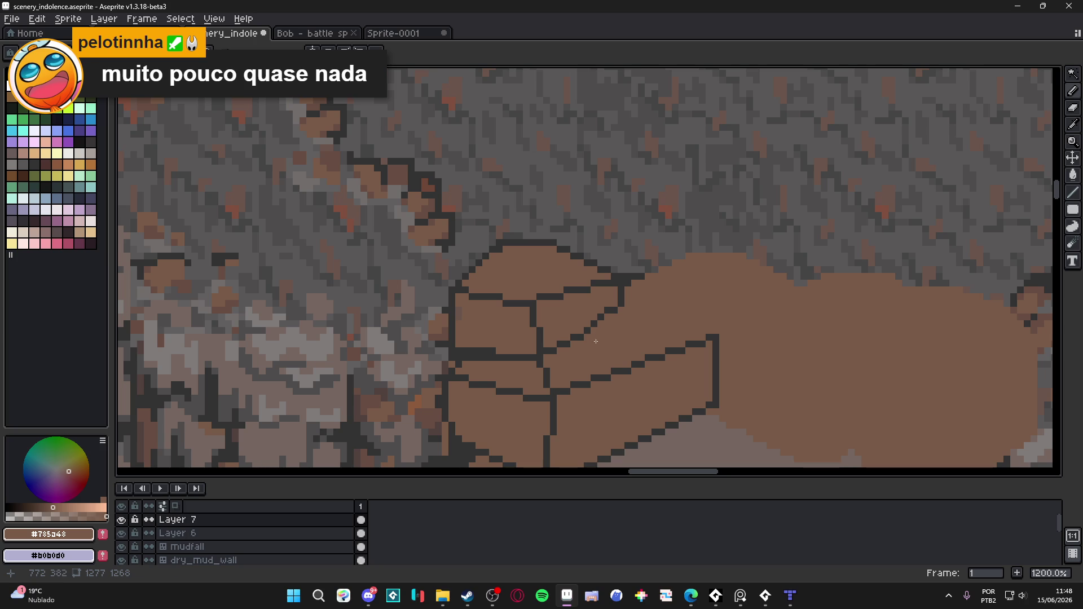
# Draw a dark diagonal seam up-right between the stones and paint stray dark pixels brown.
pyautogui.scroll(3, 608, 365)
pyautogui.keyDown('alt'); pyautogui.click(611, 302); pyautogui.keyUp('alt')
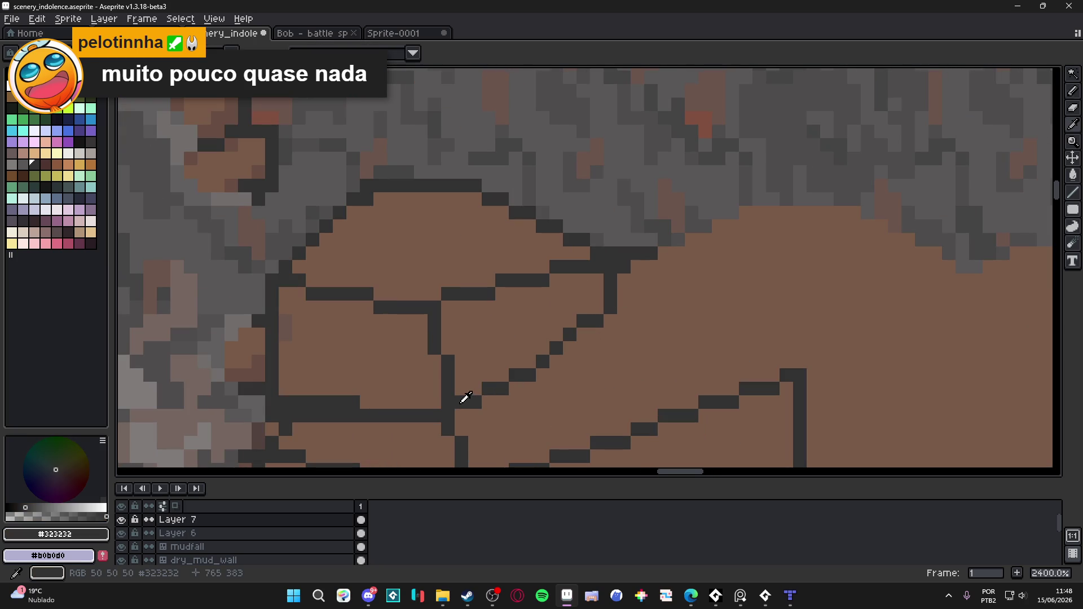
pyautogui.moveTo(465, 398)
pyautogui.mouseDown()
pyautogui.moveTo(632, 329)
pyautogui.moveTo(615, 338)
pyautogui.mouseUp()
pyautogui.click(610, 321)
pyautogui.keyDown('alt'); pyautogui.click(564, 308); pyautogui.keyUp('alt')
pyautogui.click(583, 321)
pyautogui.click(569, 335)
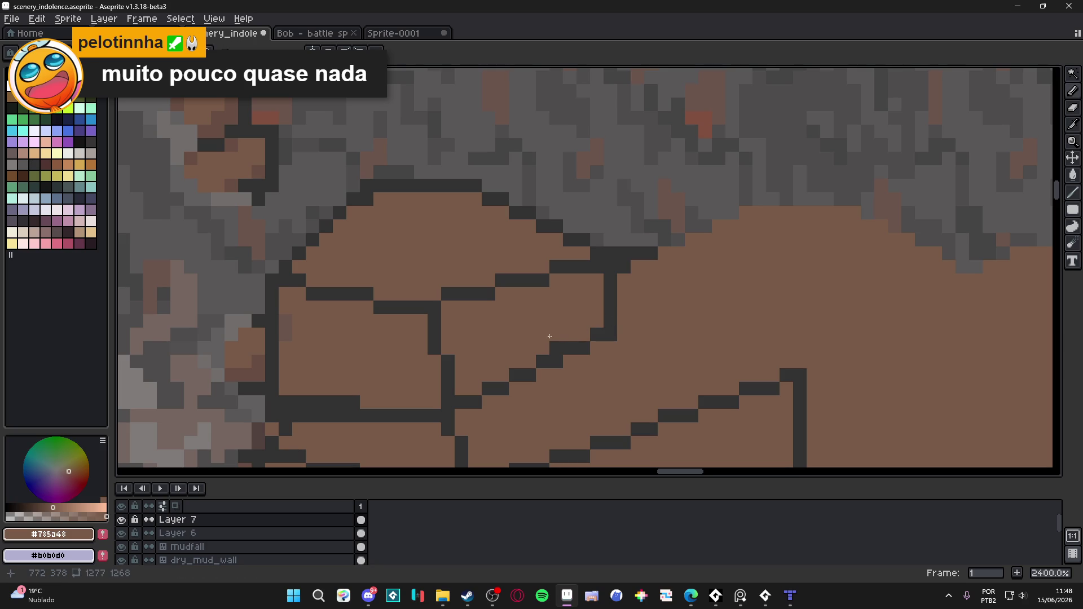
pyautogui.scroll(-4, 566, 388)
pyautogui.scroll(4, 576, 376)
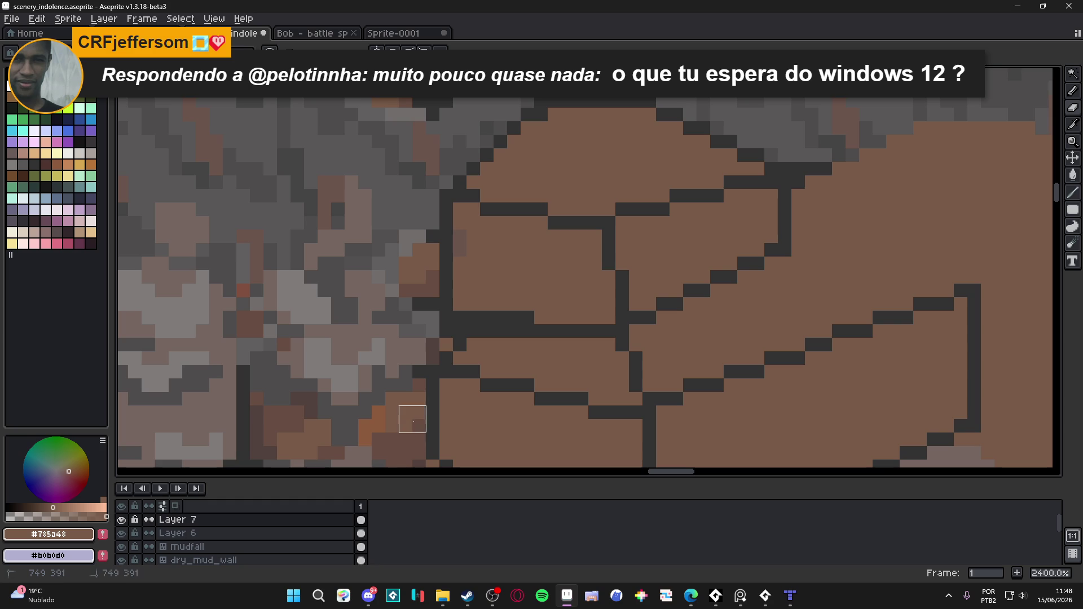
# Reselect Layer 7 and save the file.
pyautogui.keyDown('ctrl'); pyautogui.click(437, 247); pyautogui.keyUp('ctrl')
pyautogui.keyDown('ctrl'); pyautogui.click(451, 261); pyautogui.keyUp('ctrl')
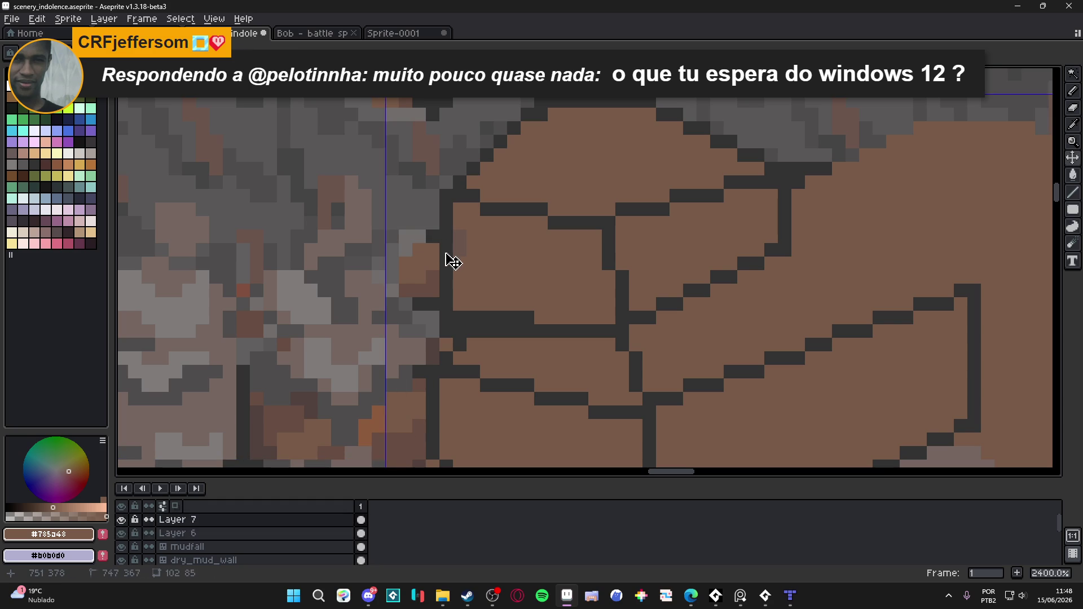
pyautogui.scroll(-3, 451, 295)
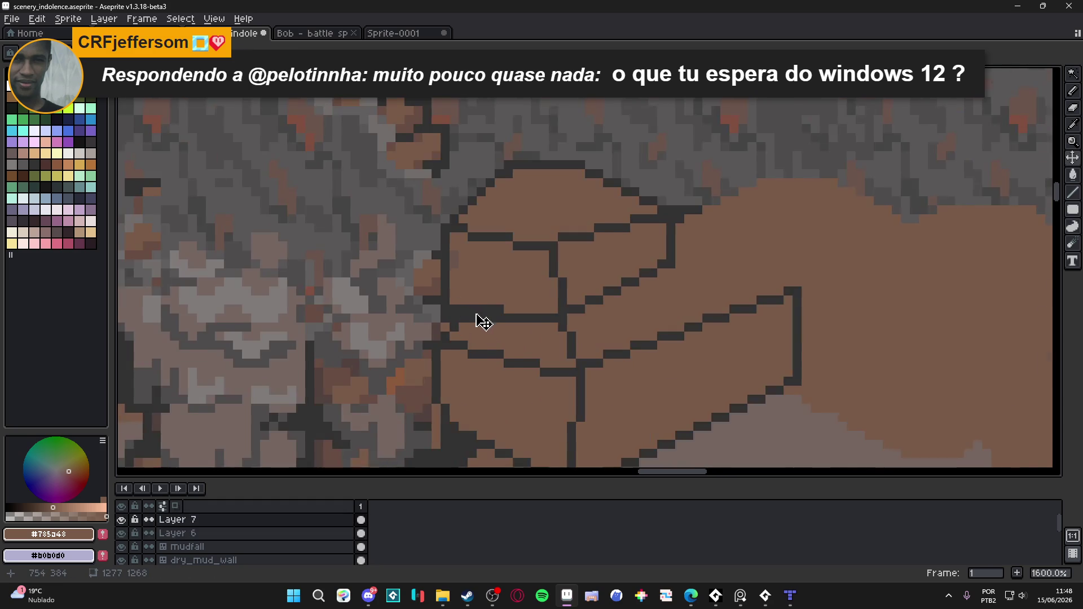
pyautogui.hotkey('ctrl', 's')
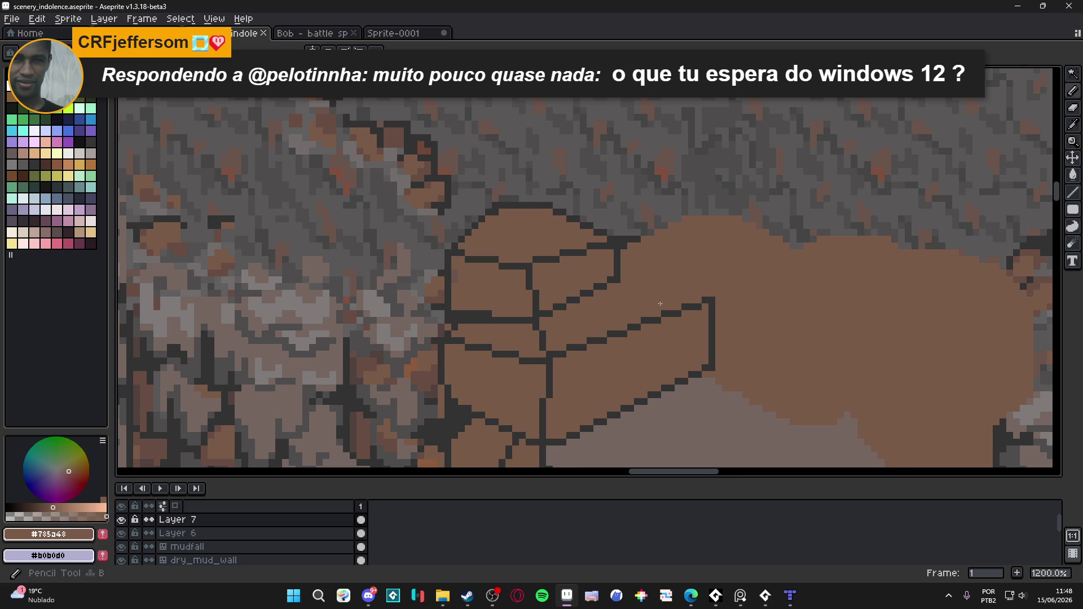
# Redraw the slab's right corner step in dark and paint brown over the old corner pixels.
pyautogui.scroll(1, 694, 322)
pyautogui.keyDown('alt'); pyautogui.click(718, 378); pyautogui.keyUp('alt')
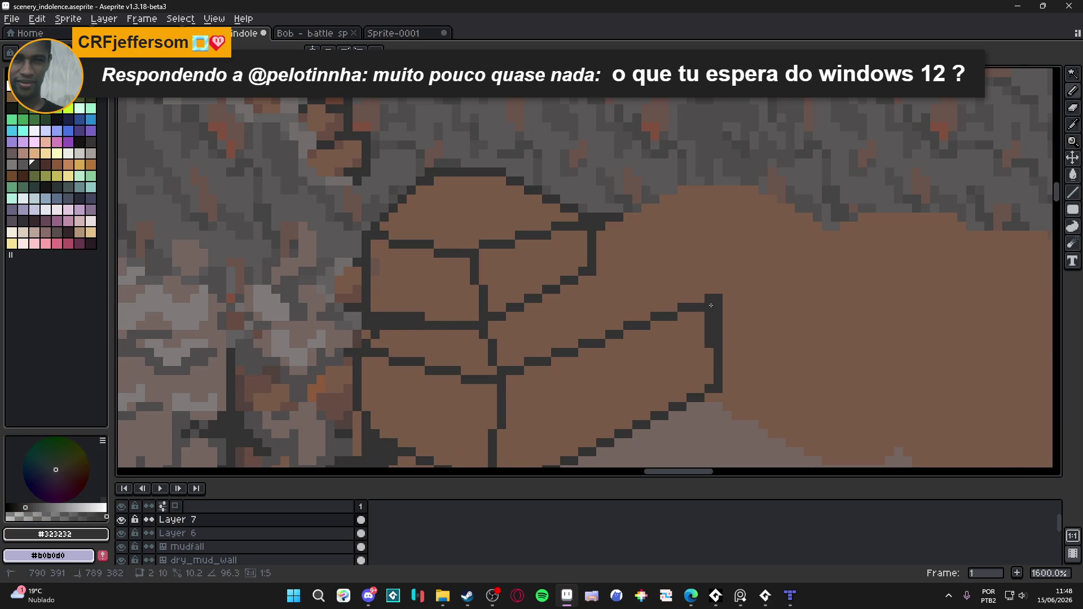
pyautogui.click(692, 300)
pyautogui.moveTo(700, 314); pyautogui.dragTo(710, 365)
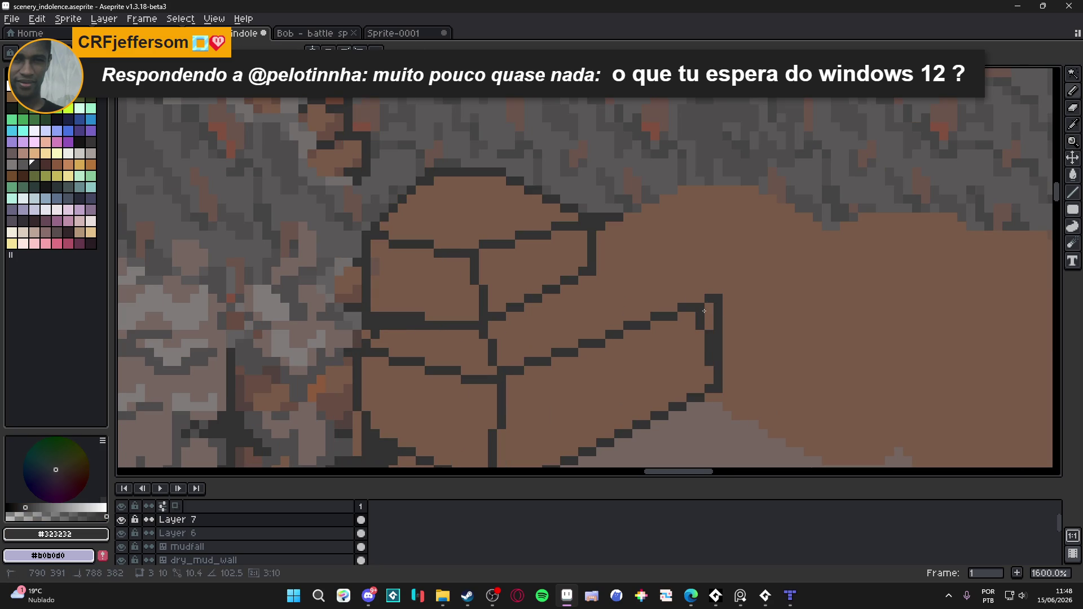
pyautogui.keyDown('alt'); pyautogui.click(738, 309); pyautogui.keyUp('alt')
pyautogui.moveTo(718, 299); pyautogui.dragTo(730, 344)
pyautogui.click(717, 352)
pyautogui.click(710, 348)
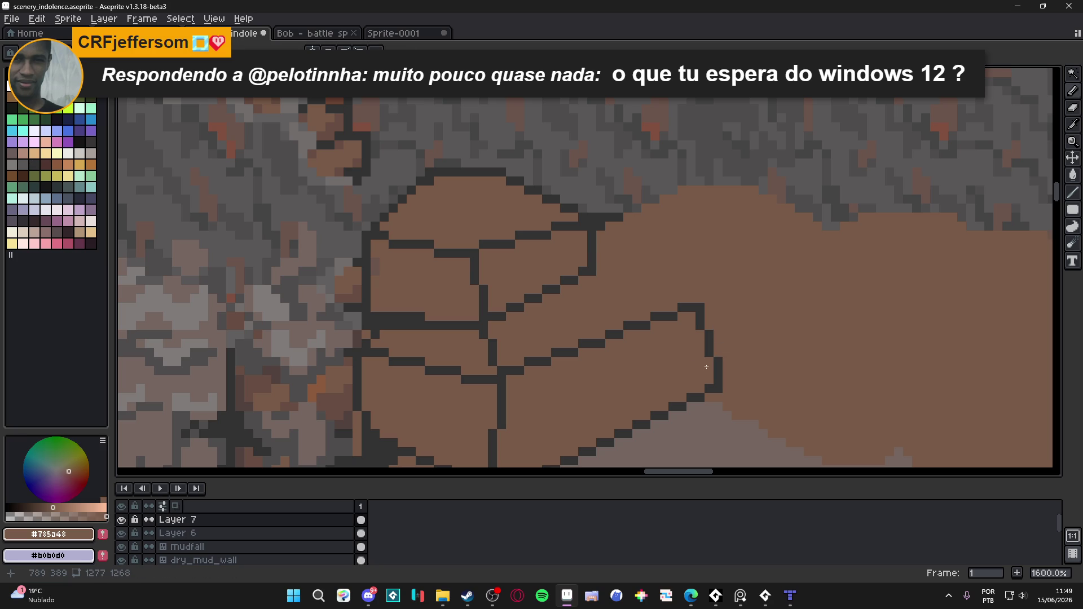
pyautogui.scroll(-2, 674, 379)
pyautogui.scroll(1, 689, 339)
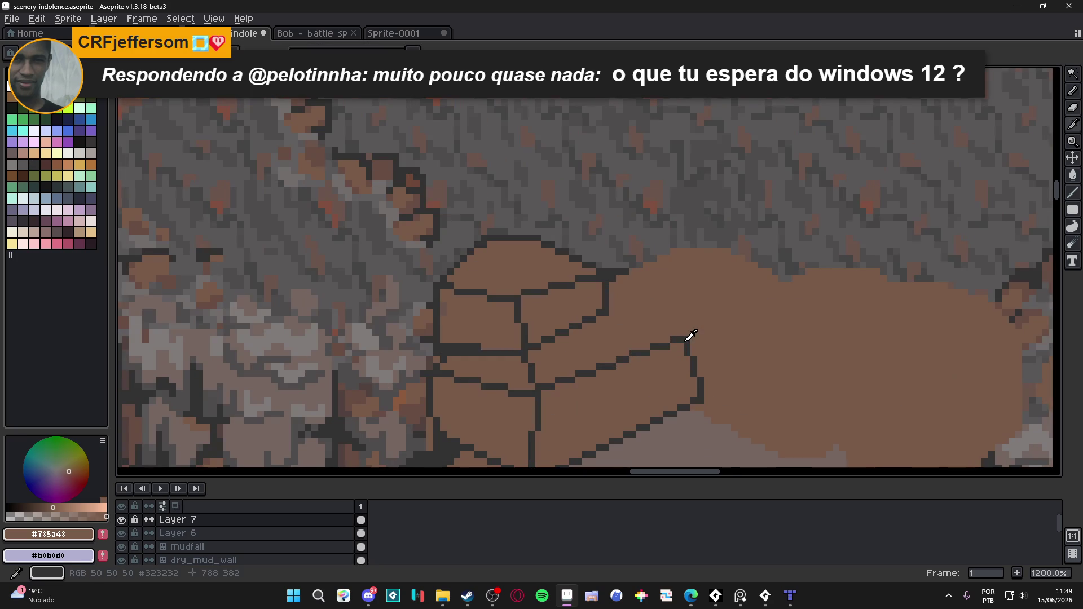
# Draw the slab's dark top edge up-left from the corner, then zoom out.
pyautogui.keyDown('alt'); pyautogui.click(687, 338); pyautogui.keyUp('alt')
pyautogui.moveTo(687, 338); pyautogui.dragTo(607, 315)
pyautogui.scroll(-5, 607, 314)
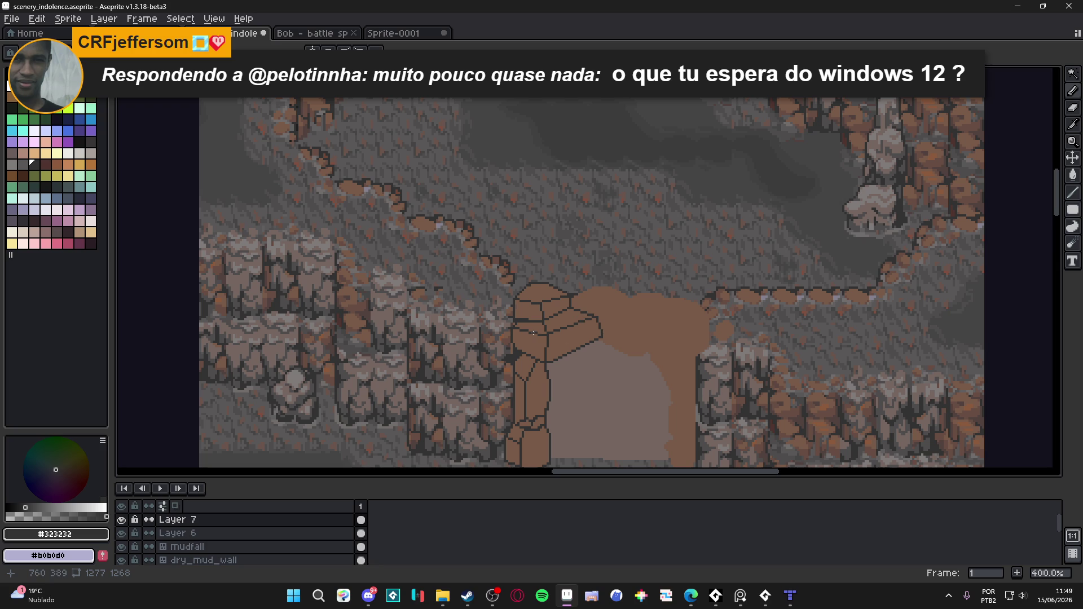
pyautogui.scroll(-5, 580, 203)
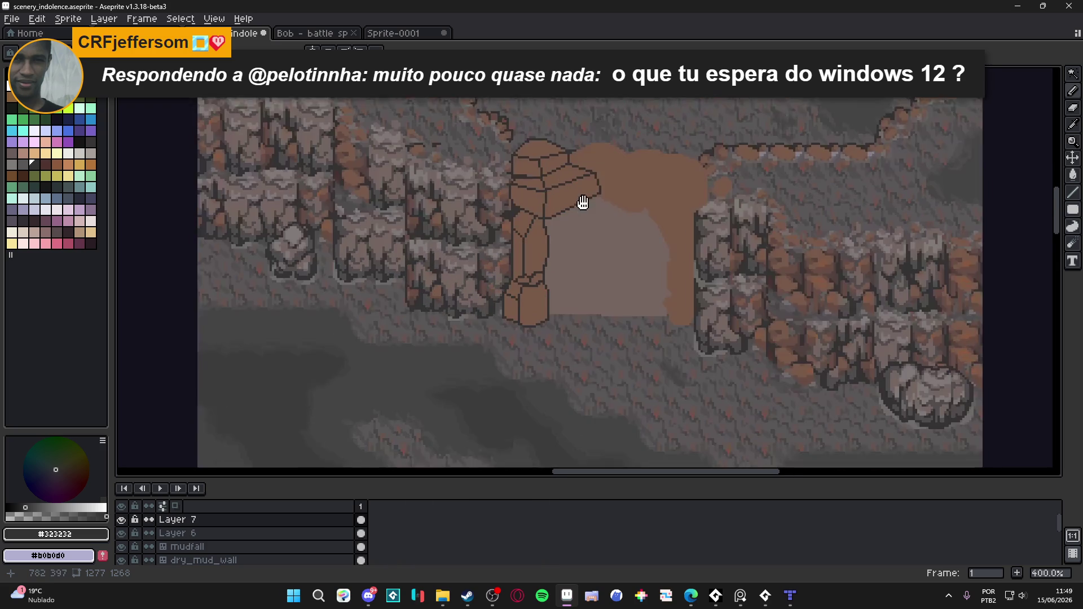
pyautogui.moveTo(620, 253); pyautogui.dragTo(611, 303)
pyautogui.scroll(-1, 611, 303)
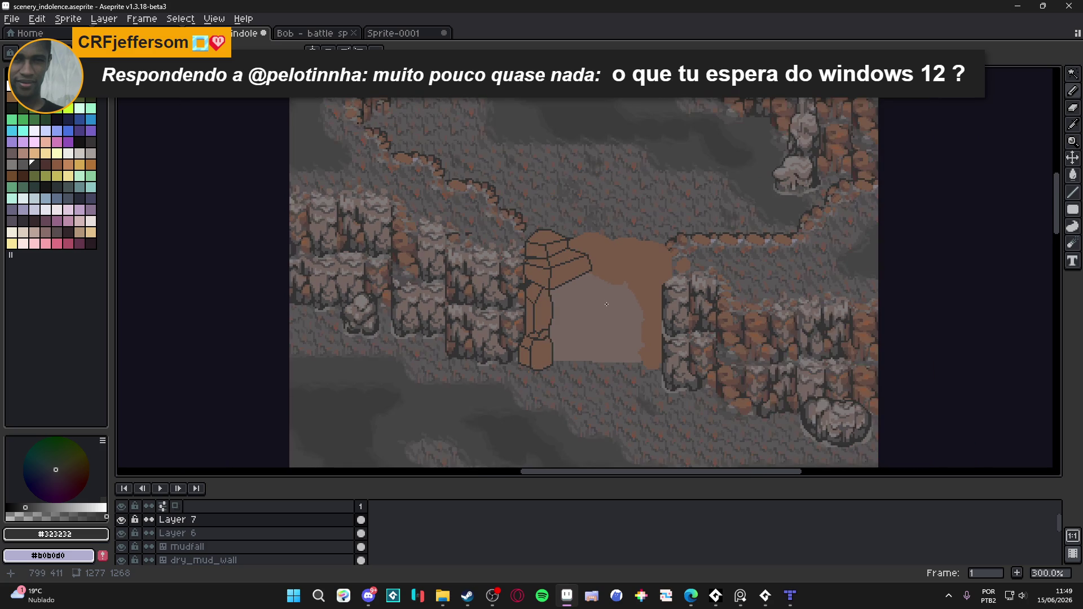
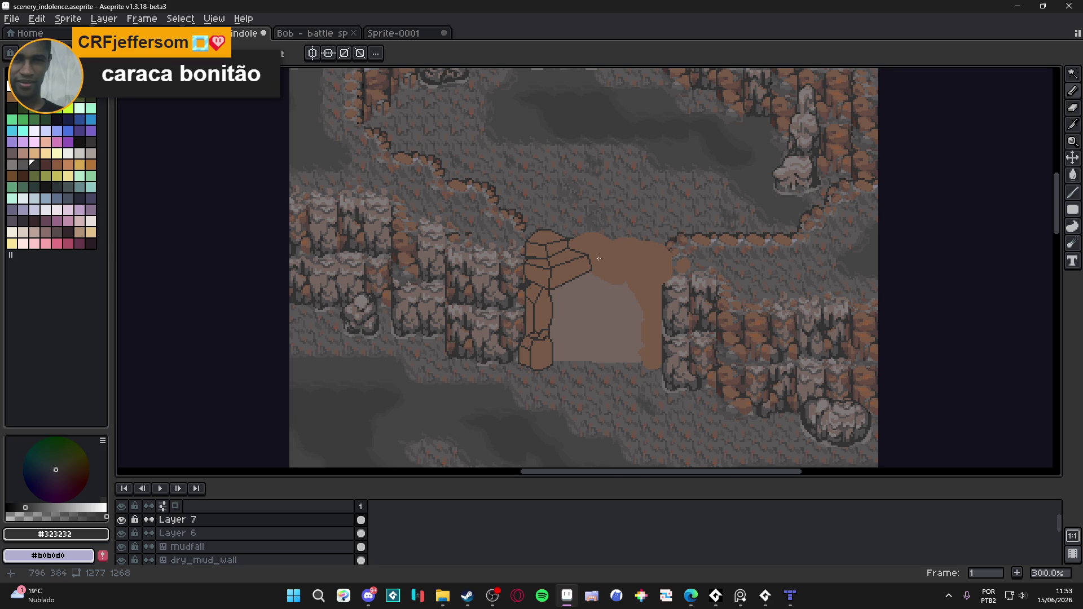
# Zoom in and draw a dark crack line up the top boulder.
pyautogui.scroll(4, 596, 268)
pyautogui.scroll(2, 595, 269)
pyautogui.moveTo(602, 293)
pyautogui.mouseDown()
pyautogui.moveTo(629, 175)
pyautogui.moveTo(604, 169)
pyautogui.moveTo(647, 191)
pyautogui.moveTo(653, 159)
pyautogui.moveTo(405, 134)
pyautogui.mouseUp()
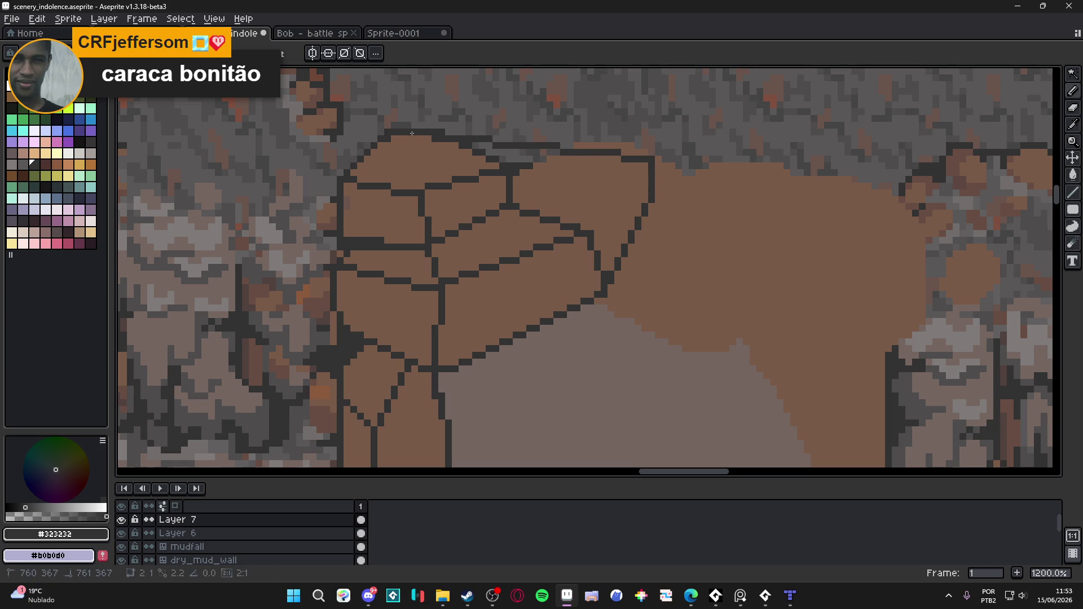
# Paint out the old crack lines inside the top boulder with its brown fill colour.
pyautogui.keyDown('alt'); pyautogui.click(575, 230); pyautogui.keyUp('alt')
pyautogui.moveTo(575, 230)
pyautogui.mouseDown()
pyautogui.moveTo(520, 216)
pyautogui.moveTo(474, 220)
pyautogui.moveTo(430, 257)
pyautogui.moveTo(353, 249)
pyautogui.moveTo(397, 248)
pyautogui.mouseUp()
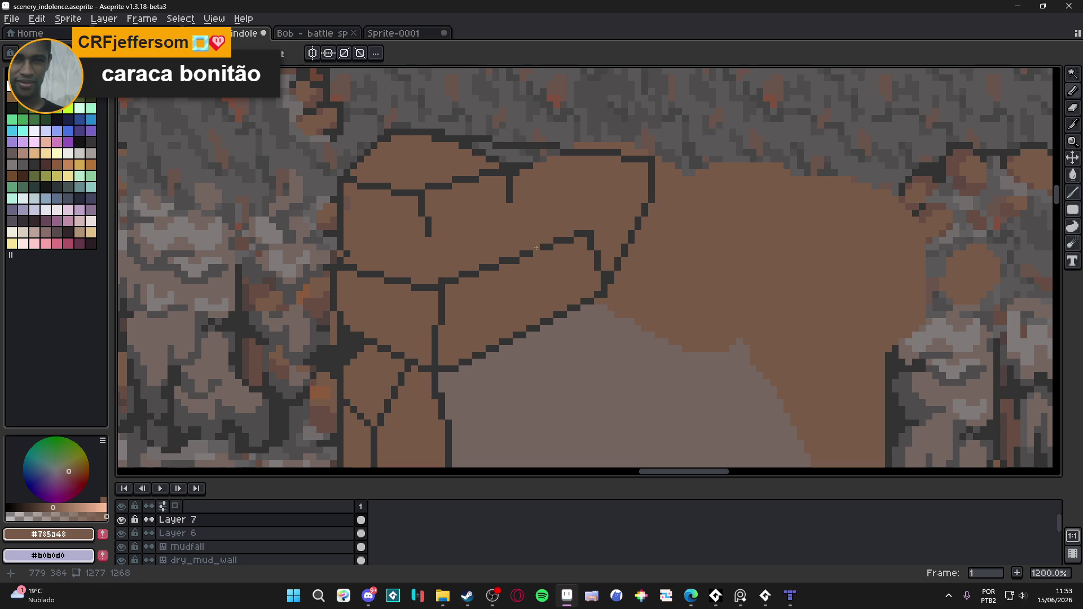
pyautogui.scroll(-4, 576, 262)
pyautogui.scroll(4, 571, 258)
pyautogui.click(568, 278)
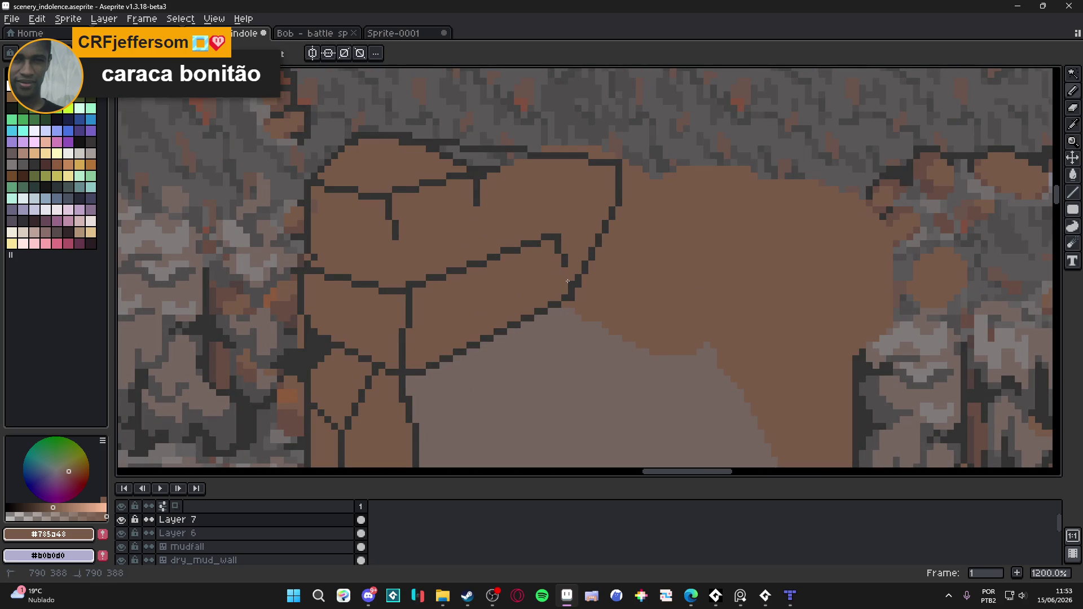
pyautogui.moveTo(566, 263); pyautogui.dragTo(559, 246)
pyautogui.hotkey('ctrl', 'z')
# Draw a long #323232 diagonal crack to the boulder's right edge and clean up its stray pixels.
pyautogui.keyDown('alt'); pyautogui.click(421, 278); pyautogui.keyUp('alt')
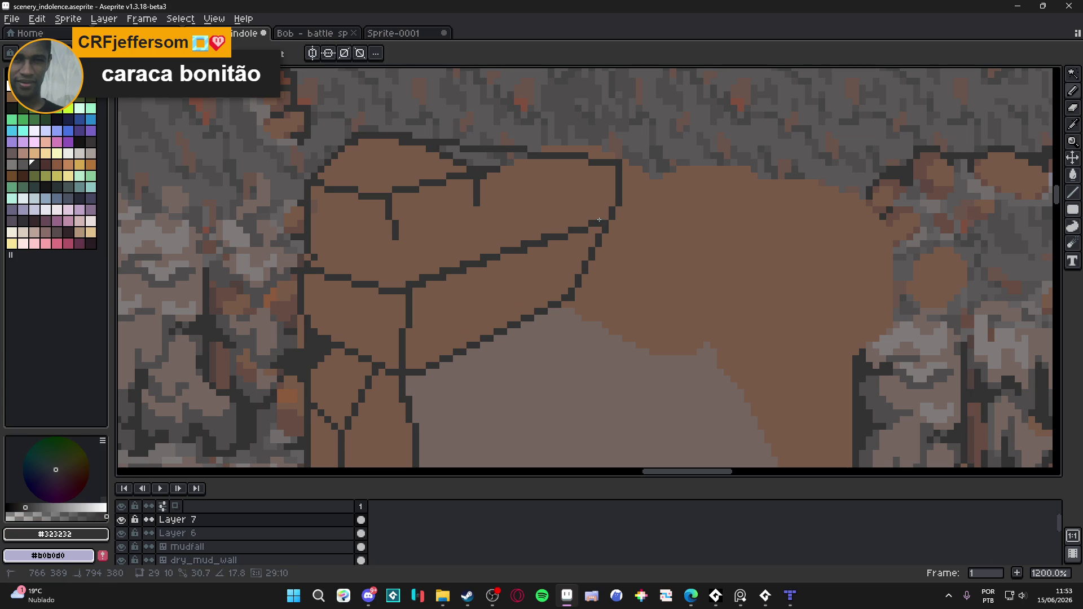
pyautogui.keyDown('shift'); pyautogui.click(605, 213); pyautogui.keyUp('shift')
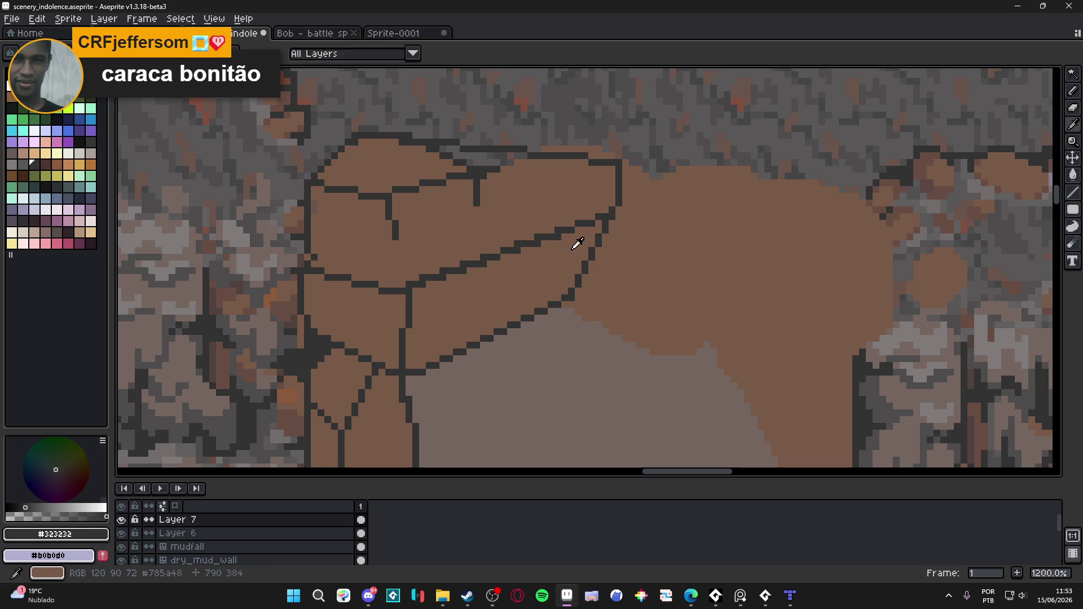
pyautogui.keyDown('alt'); pyautogui.click(575, 242); pyautogui.keyUp('alt')
pyautogui.click(540, 246)
pyautogui.click(520, 250)
pyautogui.click(485, 264)
pyautogui.click(463, 271)
pyautogui.click(442, 280)
pyautogui.click(422, 285)
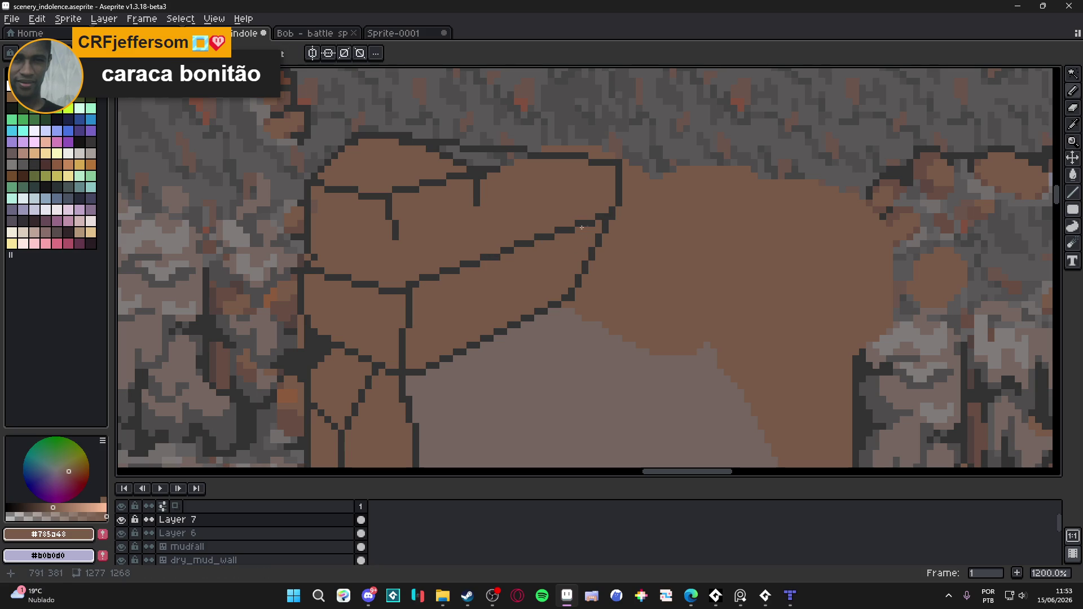
# Redraw the boulder's right side as a dark vertical line, then repaint part of it brown.
pyautogui.keyDown('alt'); pyautogui.click(606, 216); pyautogui.keyUp('alt')
pyautogui.moveTo(606, 215)
pyautogui.mouseDown()
pyautogui.moveTo(592, 168)
pyautogui.moveTo(570, 161)
pyautogui.moveTo(581, 183)
pyautogui.moveTo(599, 186)
pyautogui.moveTo(603, 169)
pyautogui.moveTo(605, 180)
pyautogui.mouseUp()
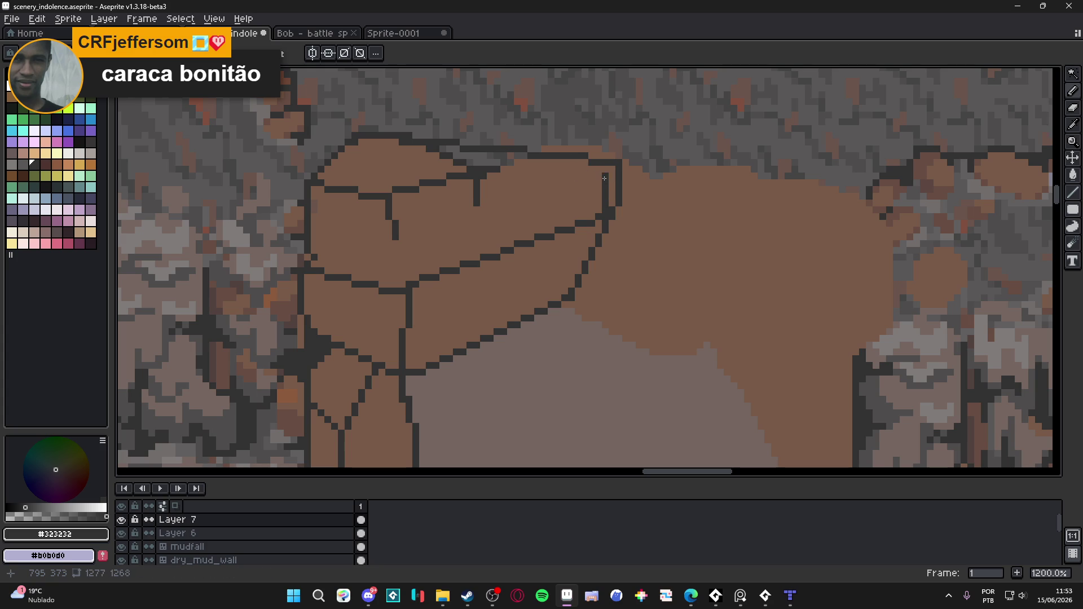
pyautogui.keyDown('alt'); pyautogui.click(632, 189); pyautogui.keyUp('alt')
pyautogui.moveTo(608, 216); pyautogui.dragTo(615, 163)
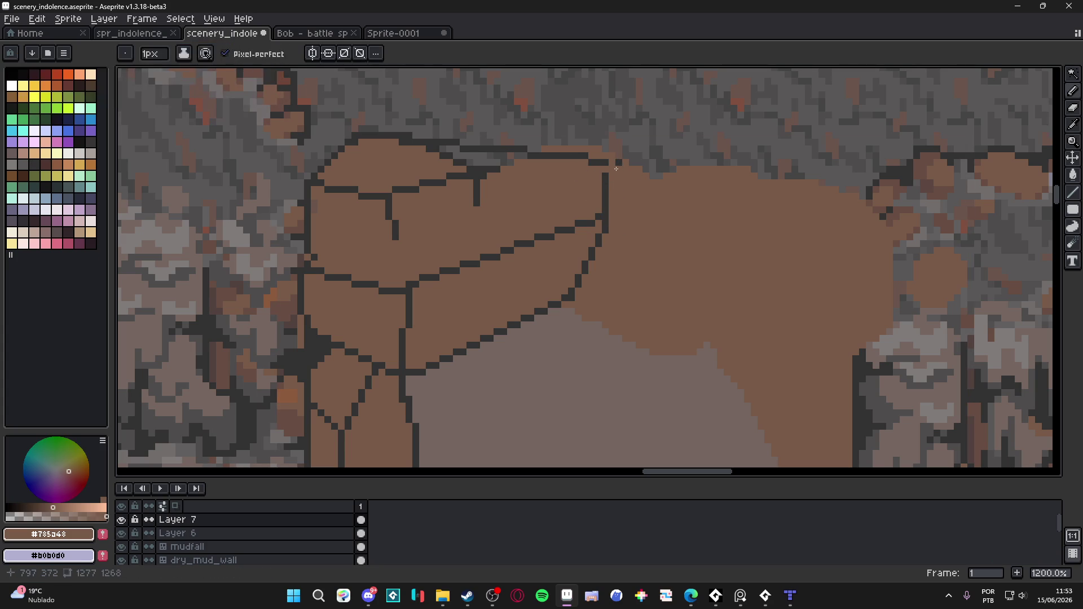
# Undo the recent strokes and paint out the dark cracks along the boulder top.
pyautogui.press('b')
pyautogui.hotkey('ctrl', 'z')
pyautogui.hotkey('ctrl', 'z')
pyautogui.hotkey('ctrl', 'z')
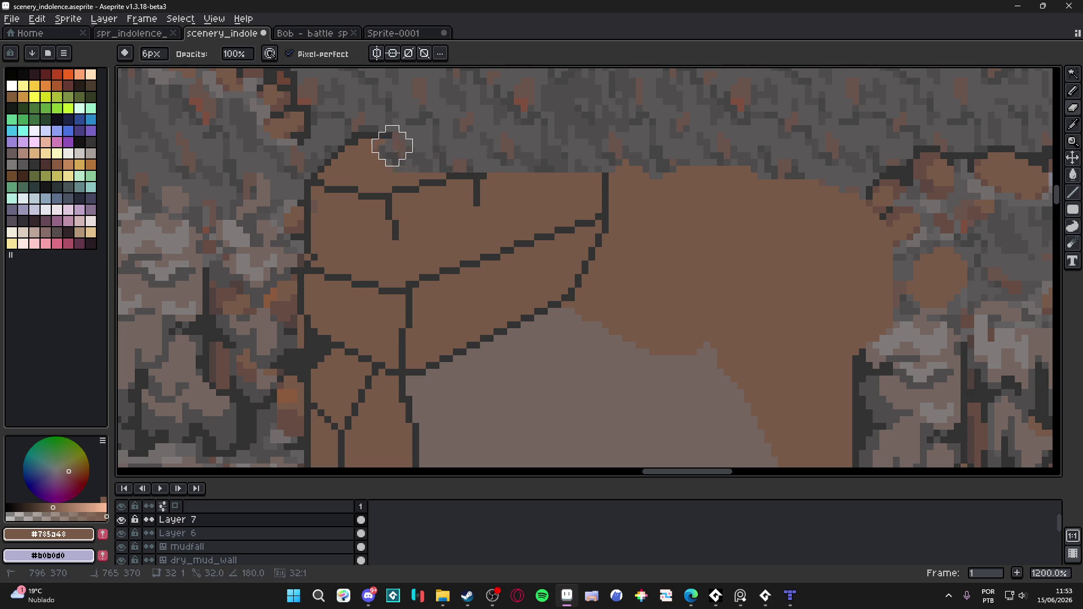
pyautogui.press('b')
pyautogui.hotkey('ctrl', 'z')
pyautogui.hotkey('ctrl', 'z')
pyautogui.hotkey('ctrl', 'z')
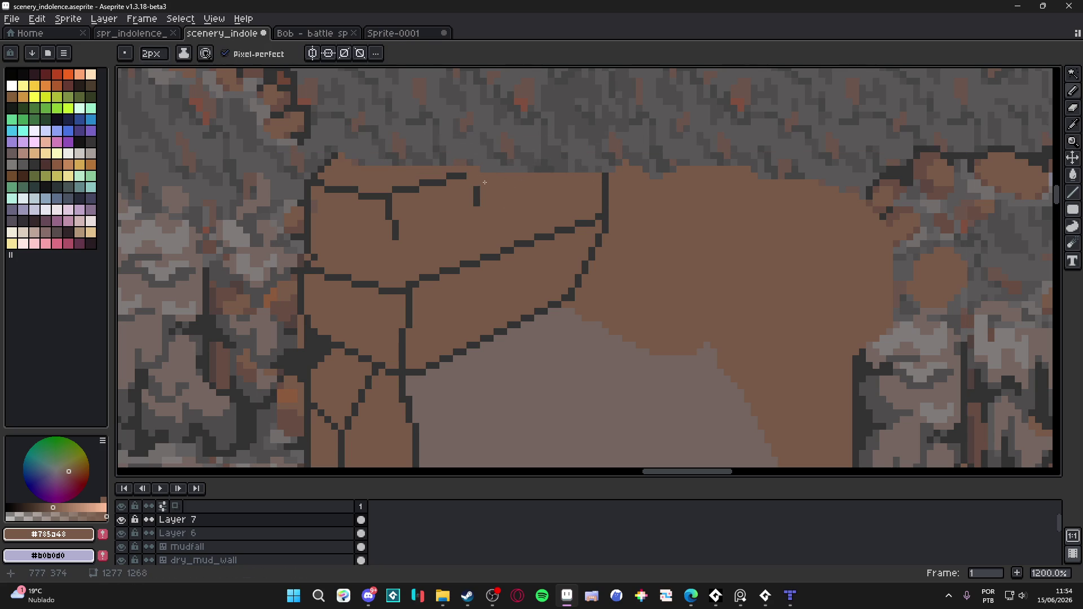
pyautogui.moveTo(421, 187)
pyautogui.mouseDown()
pyautogui.moveTo(372, 197)
pyautogui.moveTo(394, 235)
pyautogui.moveTo(361, 193)
pyautogui.moveTo(325, 192)
pyautogui.mouseUp()
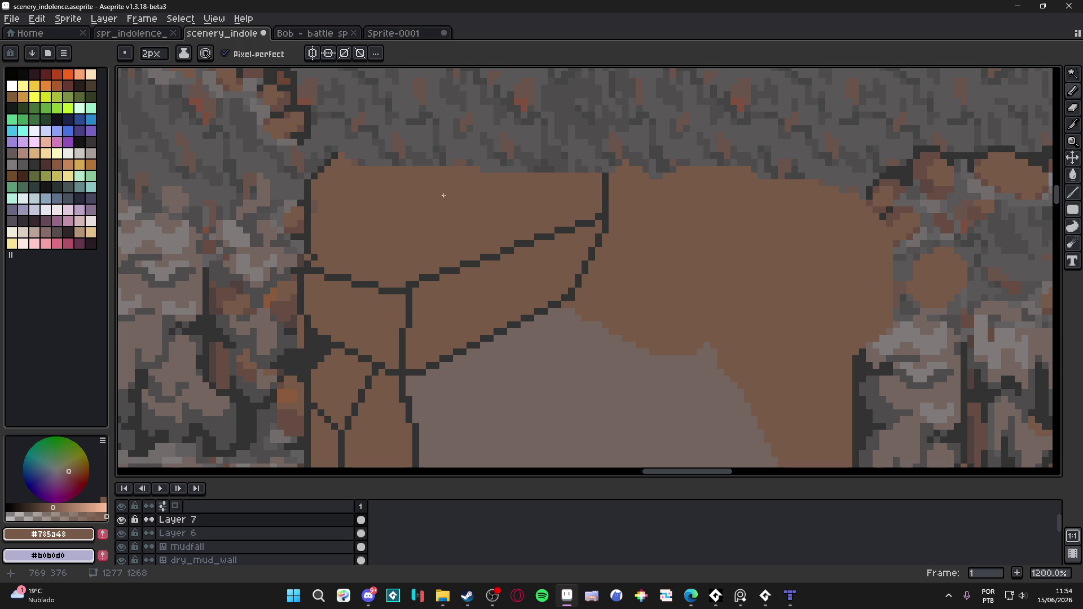
# Draw a dark 1px diagonal at the boulder's top right and outline its top edge.
pyautogui.press('alt')
pyautogui.keyDown('alt'); pyautogui.click(607, 192); pyautogui.keyUp('alt')
pyautogui.press('-')
pyautogui.moveTo(597, 212); pyautogui.dragTo(554, 177)
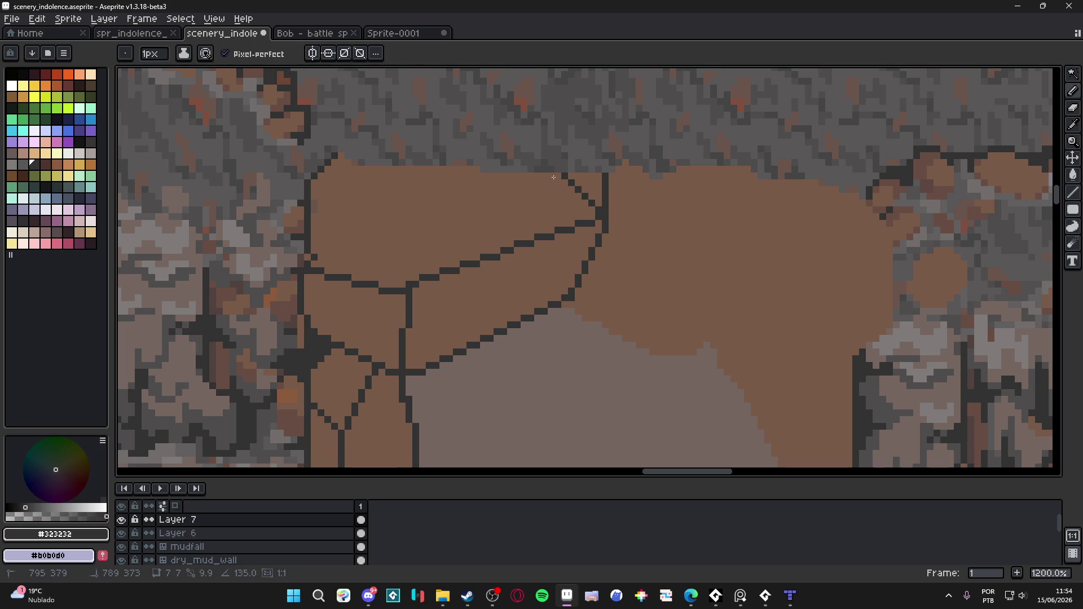
pyautogui.keyDown('shift'); pyautogui.click(339, 163); pyautogui.keyUp('shift')
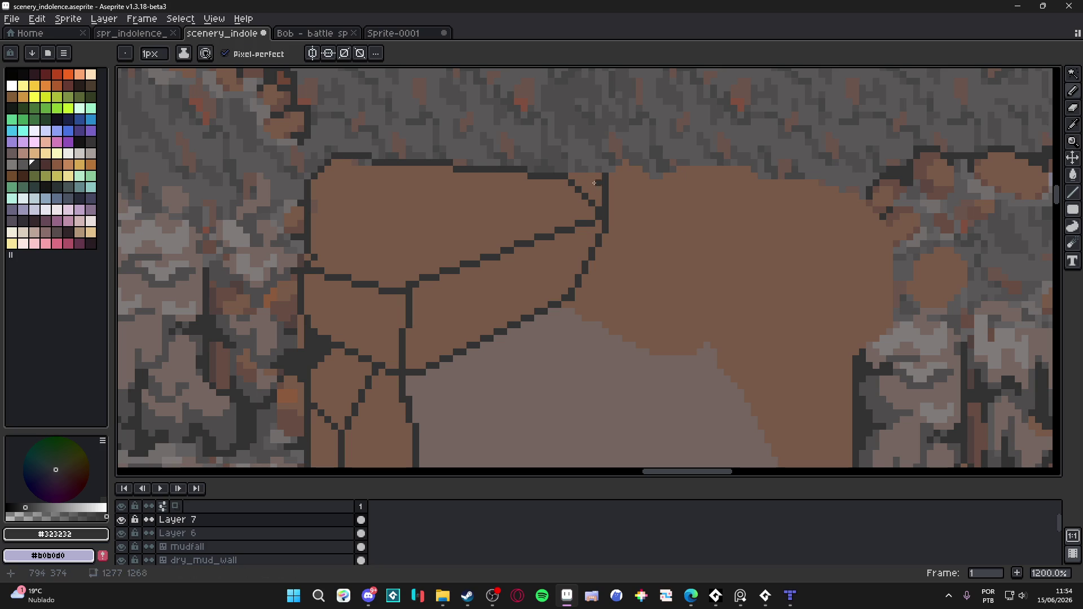
# Select the dark diagonal outline segment by colour and delete it.
pyautogui.press('e')
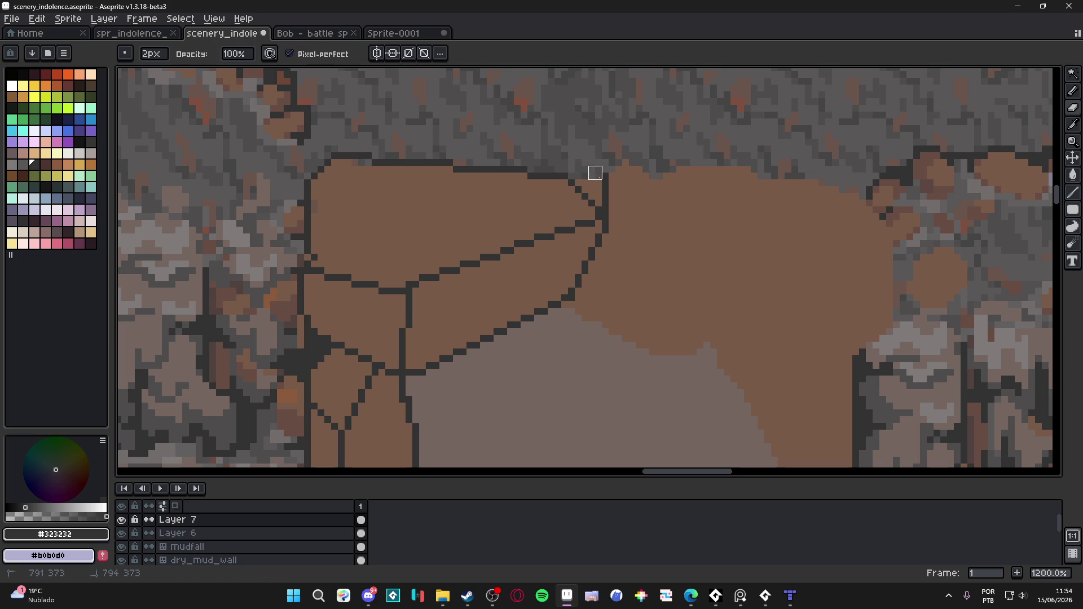
pyautogui.press('w')
pyautogui.click(587, 190)
pyautogui.press('Delete')
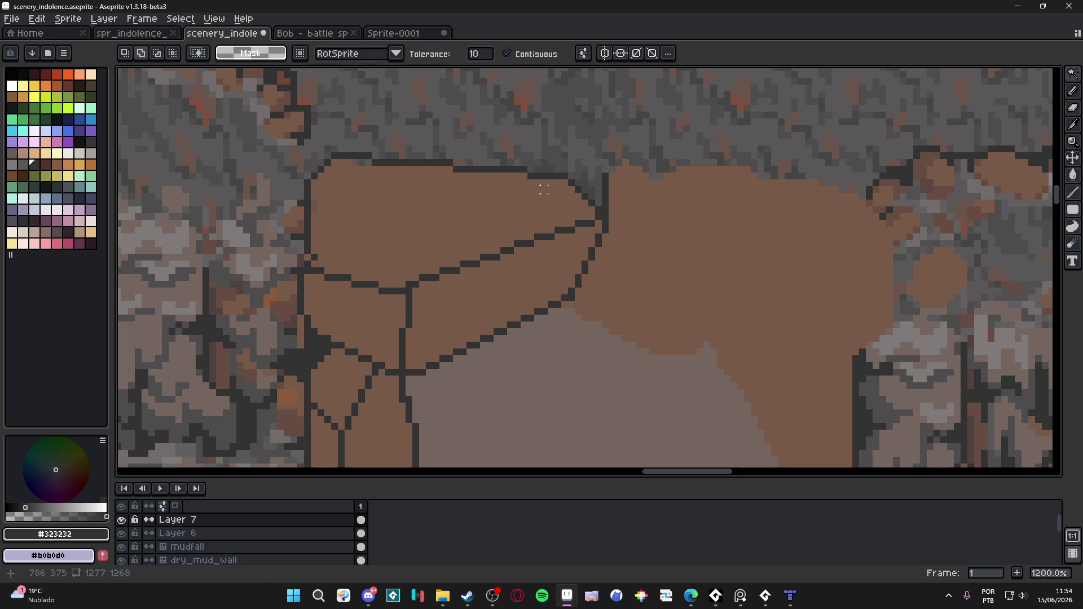
# Sample brown and dark colours near the boulder top, switching between eraser and pencil.
pyautogui.press('b')
pyautogui.keyDown('alt'); pyautogui.click(368, 170); pyautogui.keyUp('alt')
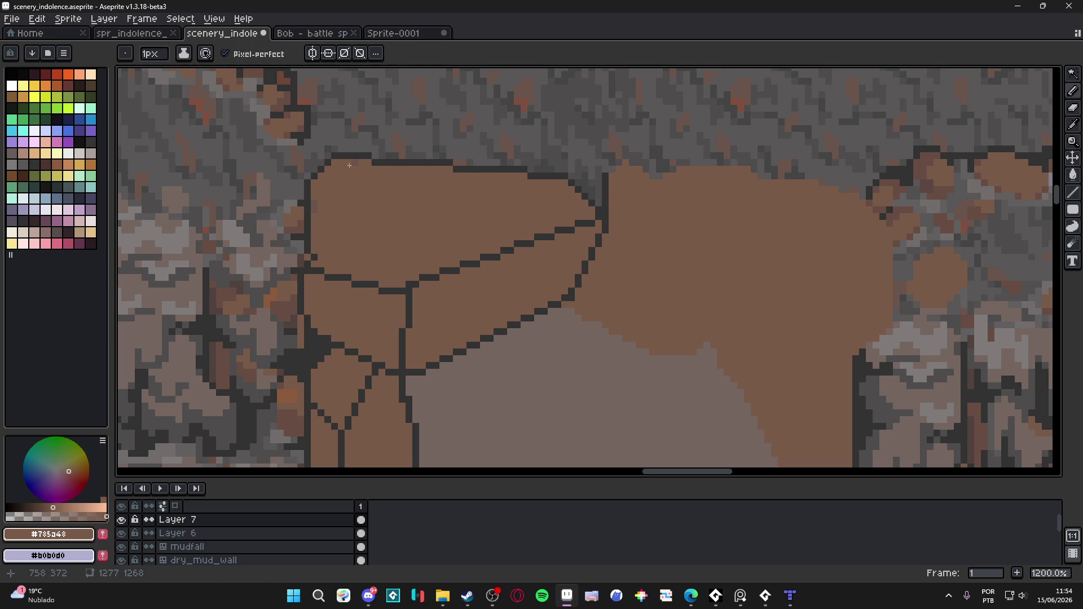
pyautogui.keyDown('alt'); pyautogui.click(331, 154); pyautogui.keyUp('alt')
pyautogui.press('e')
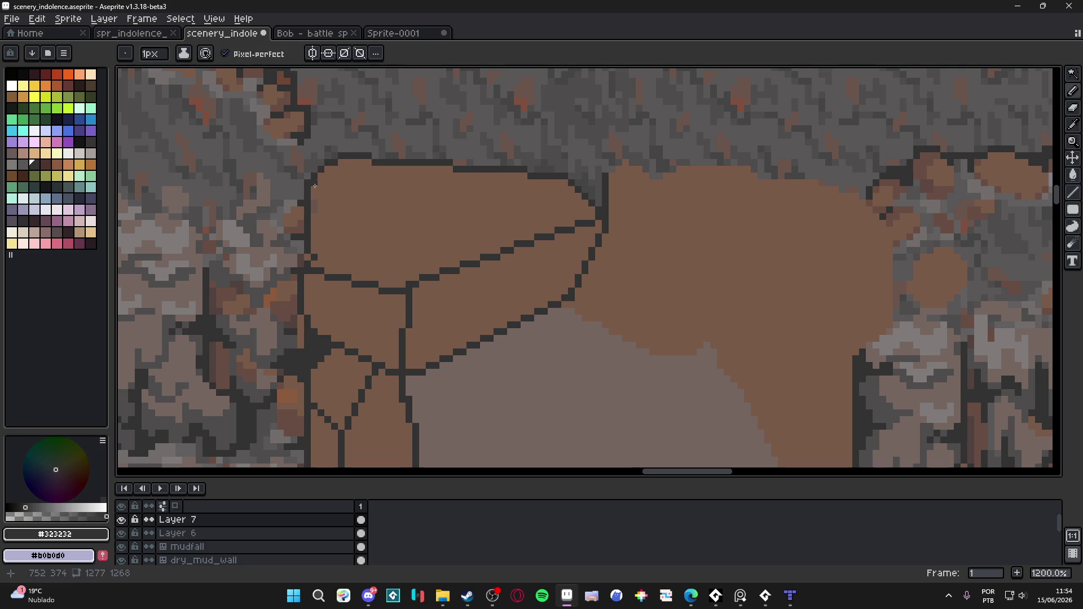
pyautogui.press('b')
pyautogui.press('e')
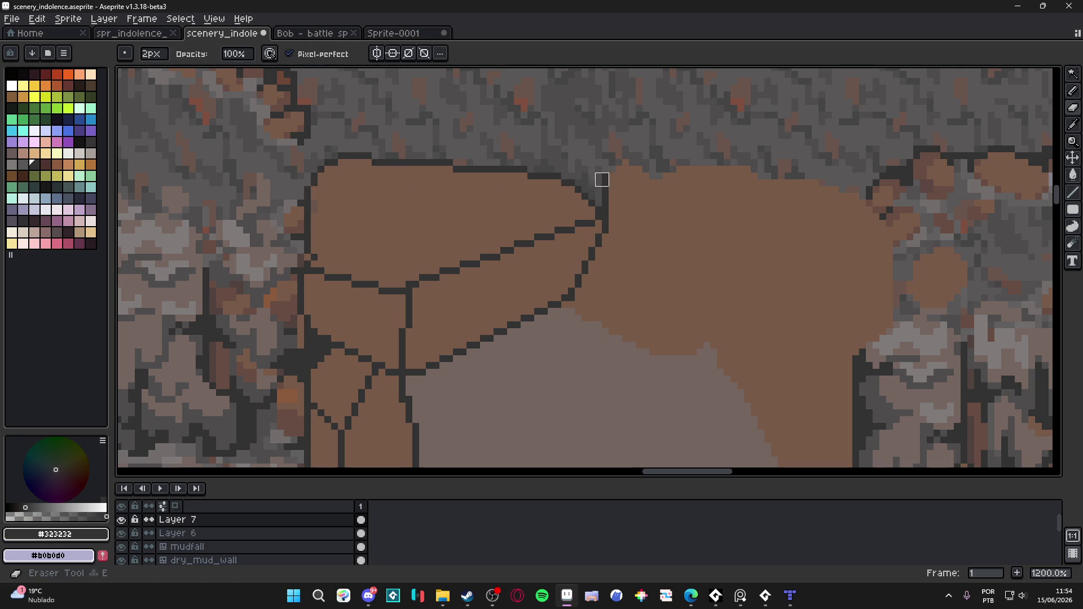
pyautogui.press('b')
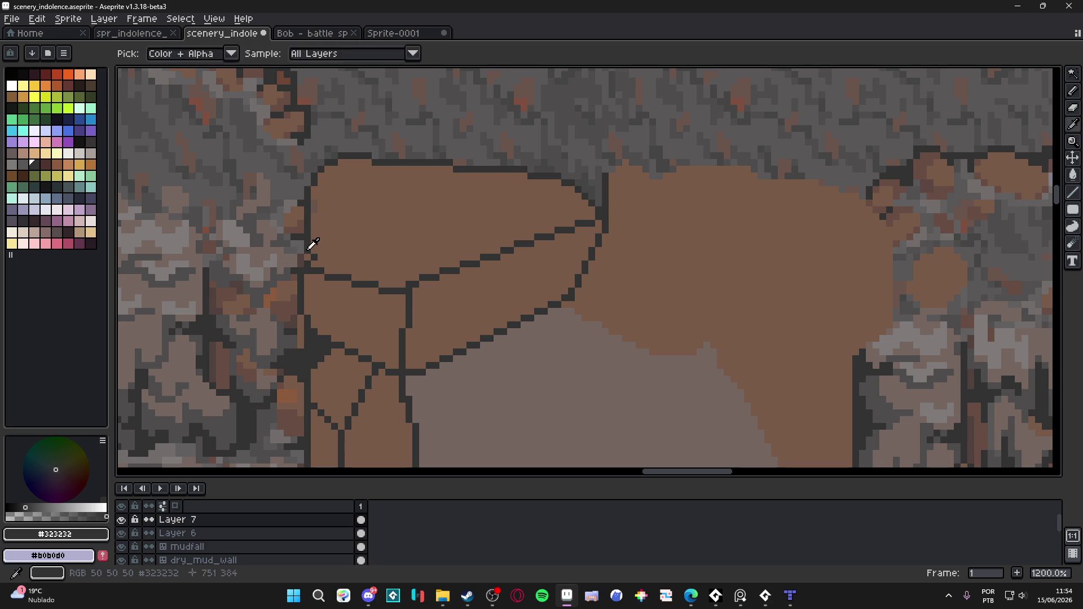
# Sample brown and dark colours at the left boulder's lower crack.
pyautogui.keyDown('alt'); pyautogui.click(307, 259); pyautogui.keyUp('alt')
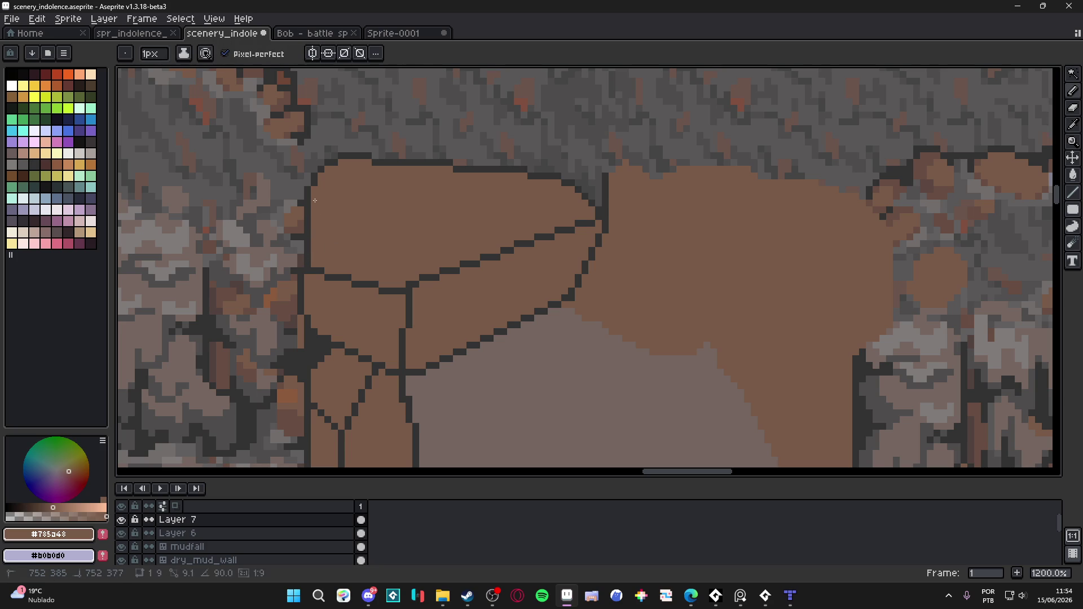
pyautogui.keyDown('alt'); pyautogui.click(304, 273); pyautogui.keyUp('alt')
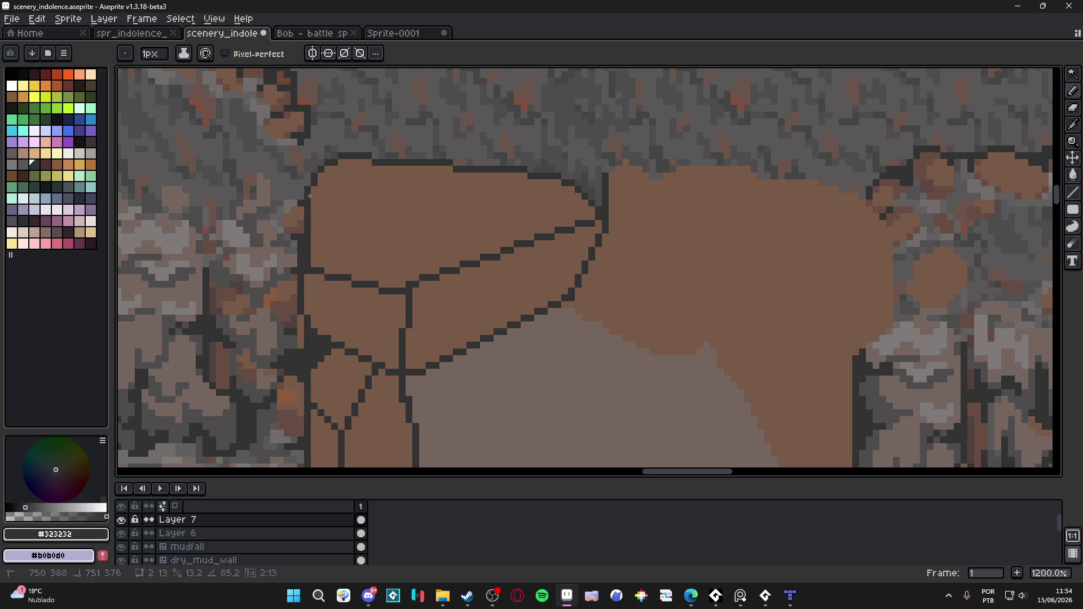
pyautogui.keyDown('alt'); pyautogui.click(317, 264); pyautogui.keyUp('alt')
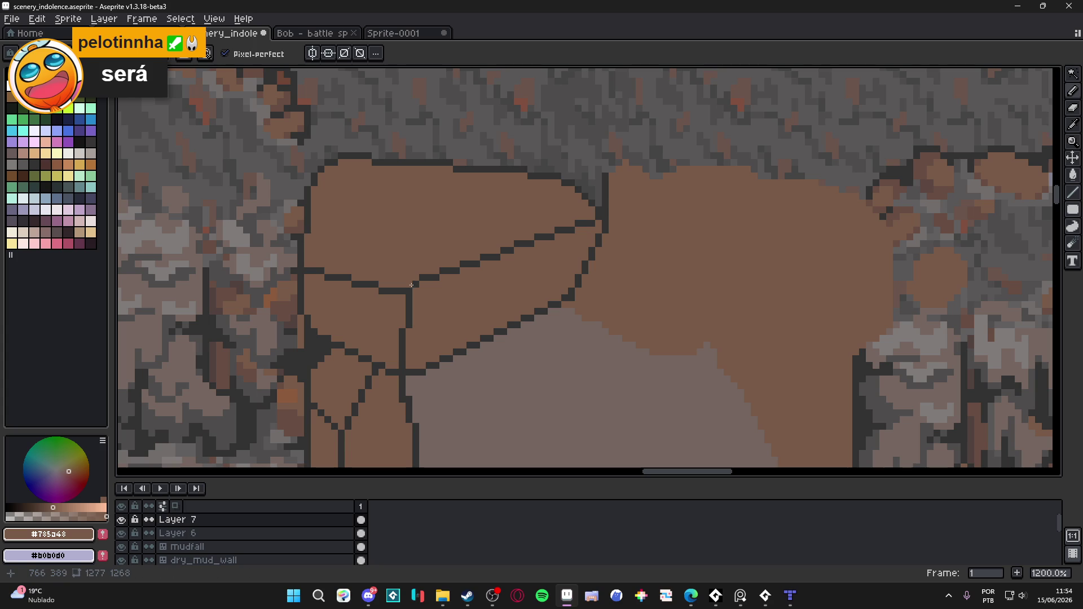
pyautogui.press('alt')
pyautogui.press('alt')
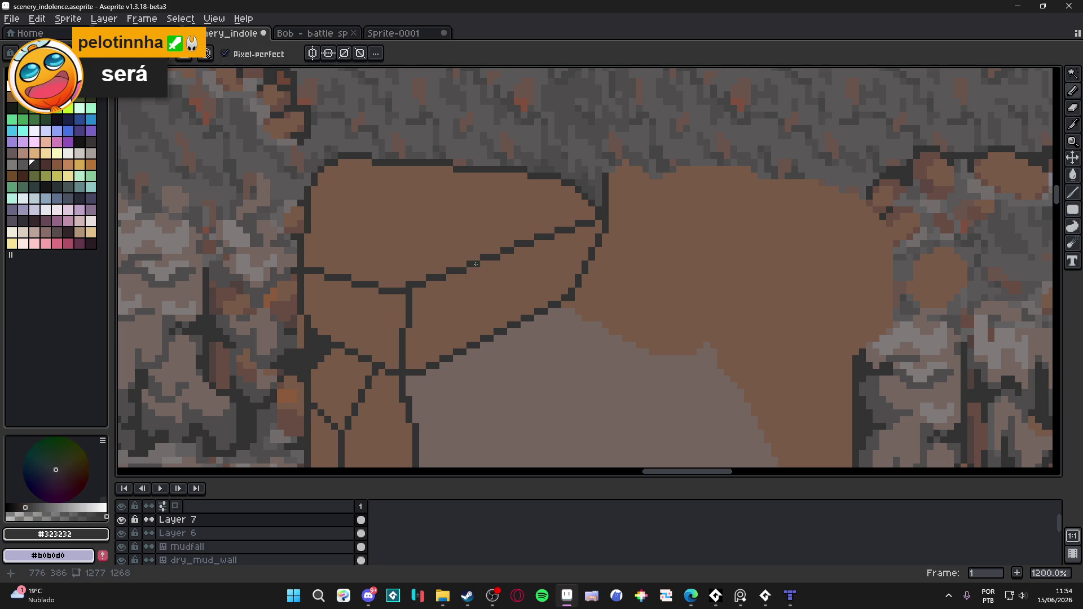
pyautogui.press('alt')
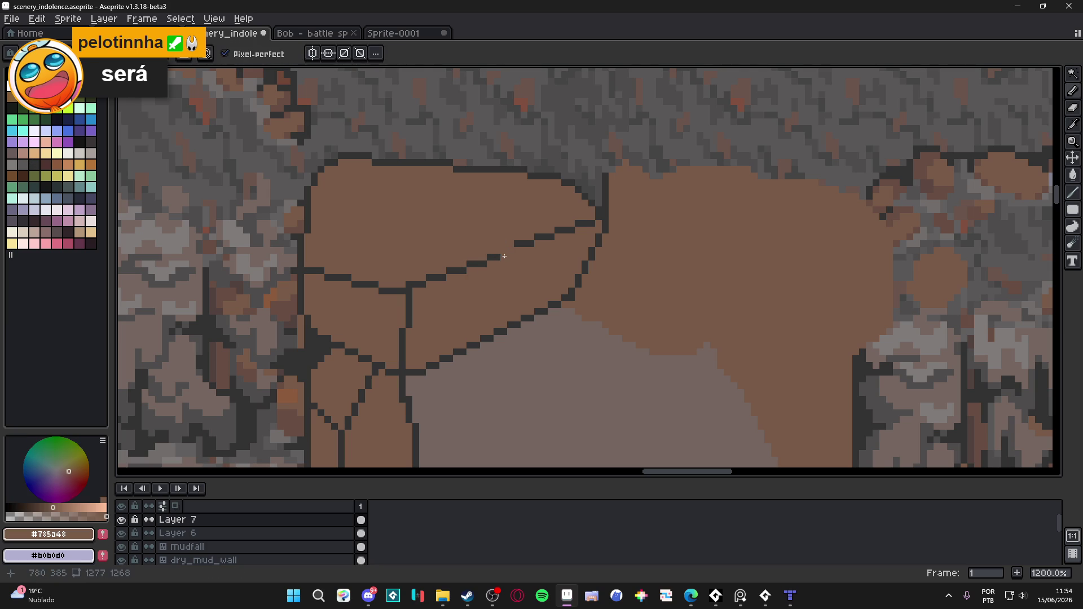
# Select the short dark crack segment, deselect it, and paint part of the crack brown.
pyautogui.press('m')
pyautogui.scroll(4, 497, 258)
pyautogui.press('w')
pyautogui.click(427, 282)
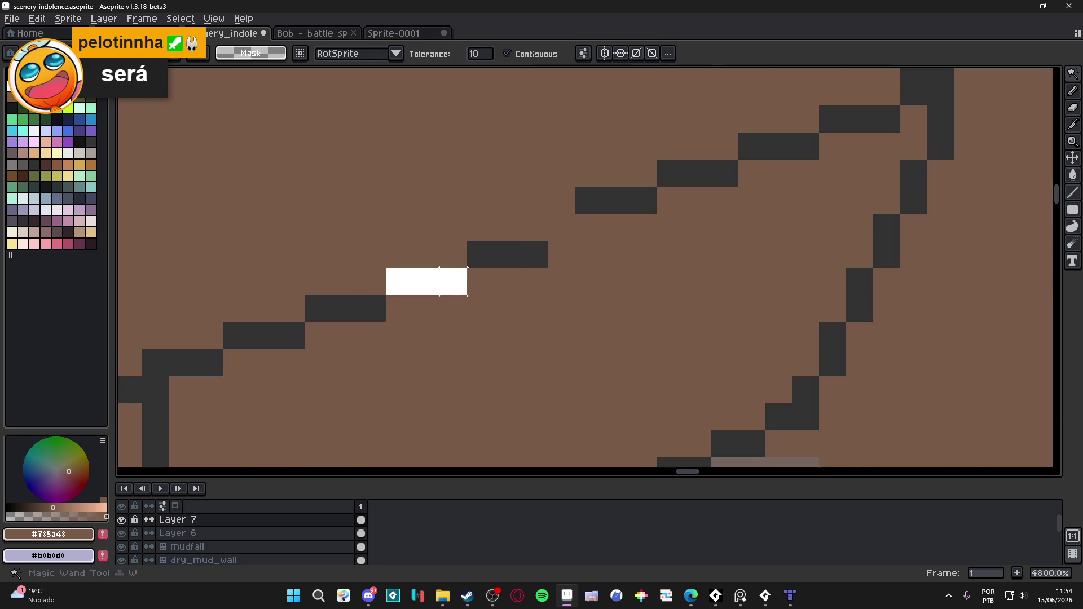
pyautogui.scroll(-4, 525, 252)
pyautogui.hotkey('ctrl', 'd')
pyautogui.scroll(2, 536, 248)
pyautogui.press('b')
pyautogui.moveTo(527, 252); pyautogui.dragTo(692, 188)
# Magic-wand the 3-pixel dark crack segment and move it up and right.
pyautogui.press('w')
pyautogui.click(496, 255)
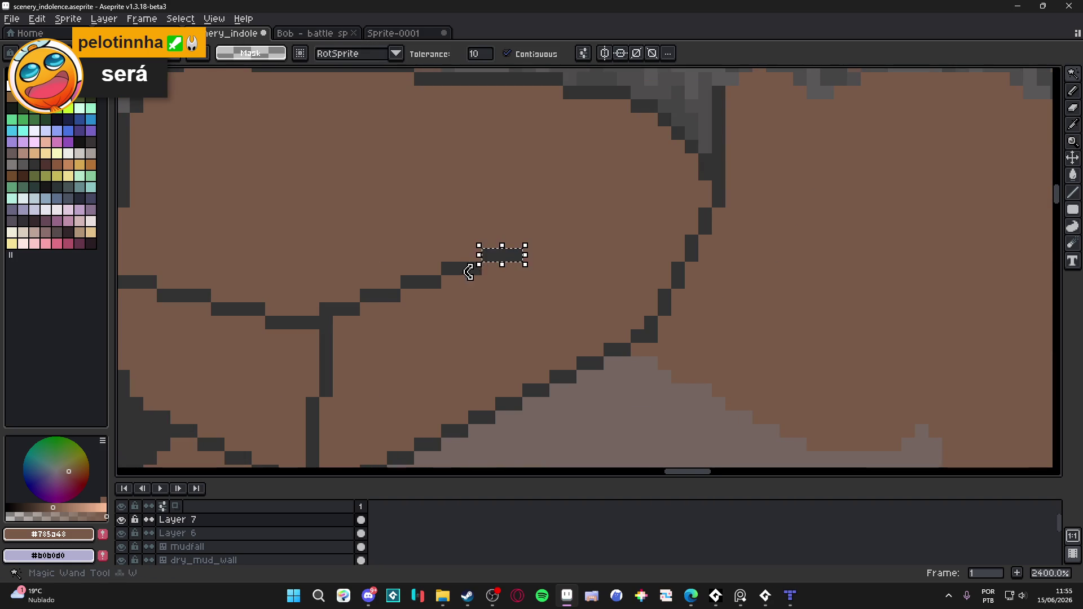
pyautogui.scroll(5, 525, 252)
pyautogui.moveTo(473, 261); pyautogui.dragTo(581, 225)
pyautogui.press('b')
pyautogui.scroll(-4, 584, 230)
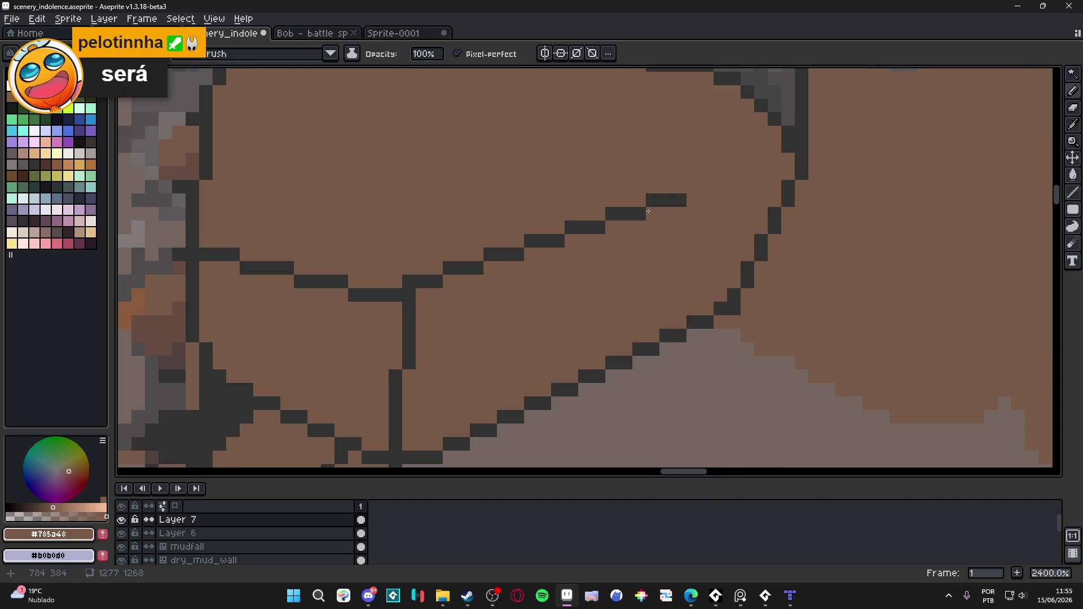
# Touch up the dark pixels along the upper crack line.
pyautogui.click(677, 229)
pyautogui.moveTo(676, 229); pyautogui.dragTo(676, 208)
pyautogui.scroll(-4, 677, 229)
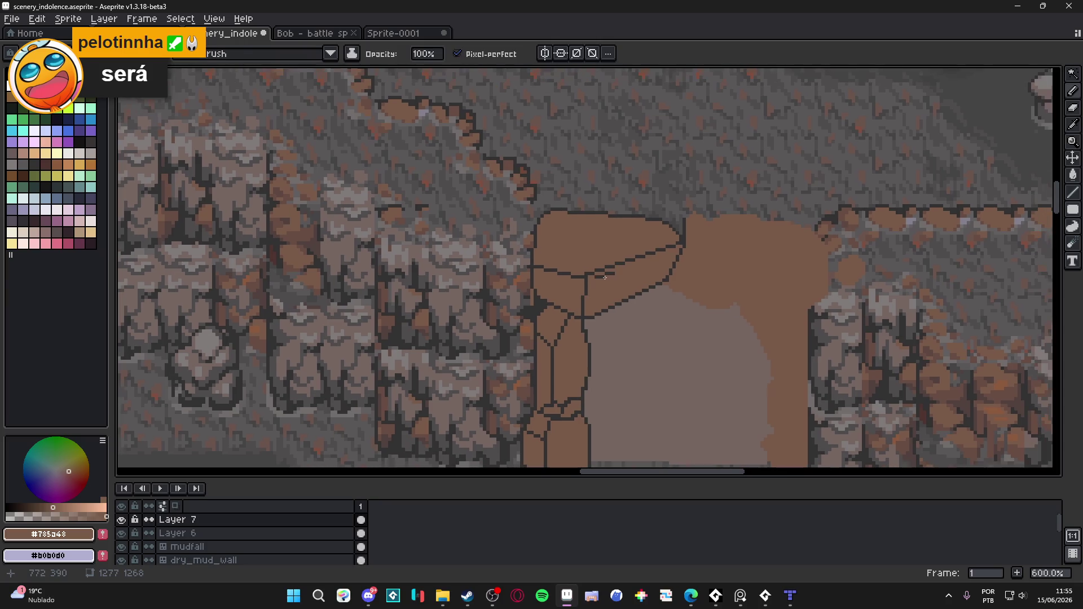
pyautogui.press('e')
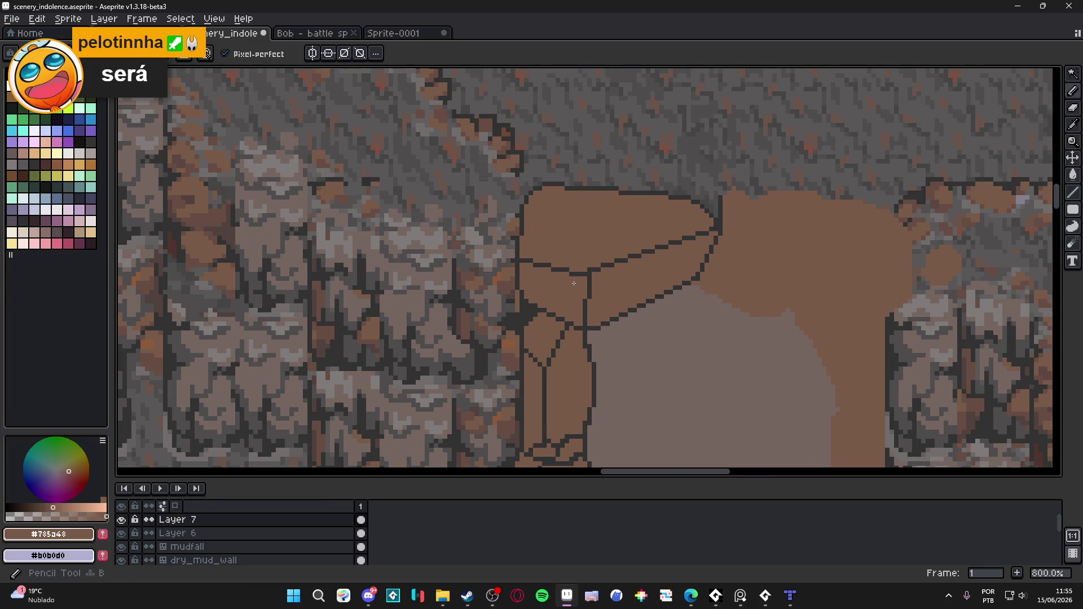
pyautogui.scroll(3, 580, 297)
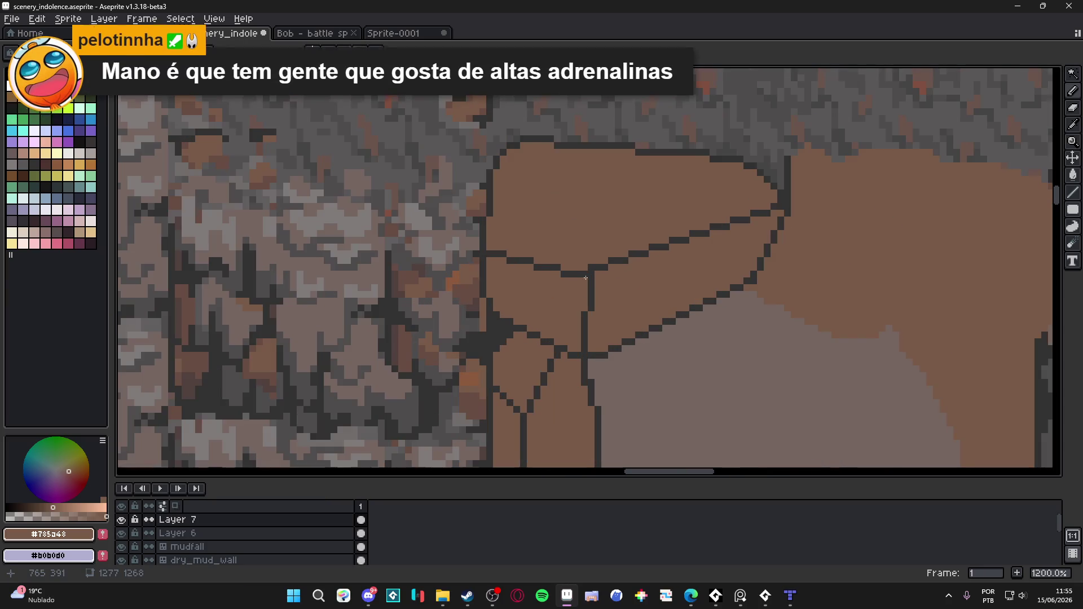
pyautogui.scroll(-4, 587, 282)
pyautogui.scroll(4, 590, 272)
# Draw a new #323232 crack line, then paint its stray dark pixels back to brown.
pyautogui.keyDown('alt'); pyautogui.click(587, 256); pyautogui.keyUp('alt')
pyautogui.click(582, 256)
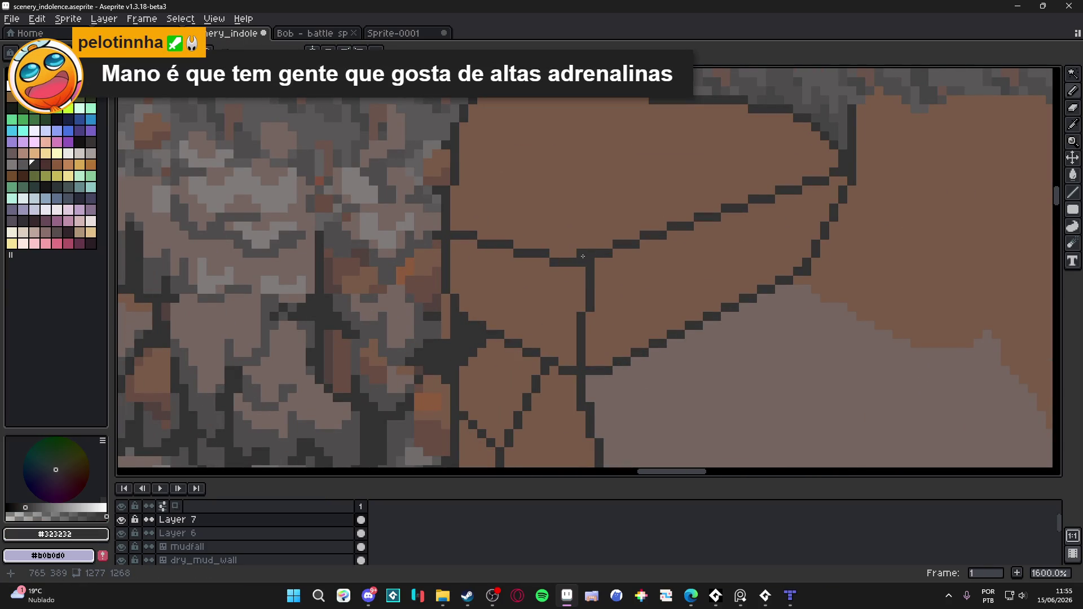
pyautogui.keyDown('shift'); pyautogui.click(451, 215); pyautogui.keyUp('shift')
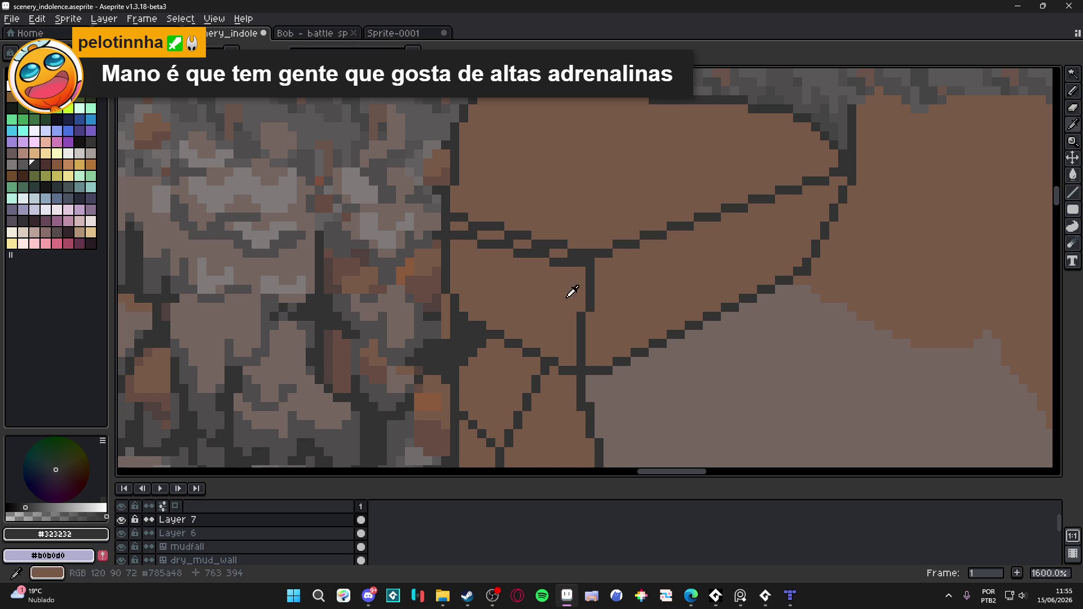
pyautogui.keyDown('alt'); pyautogui.click(573, 290); pyautogui.keyUp('alt')
pyautogui.moveTo(582, 262); pyautogui.dragTo(451, 236)
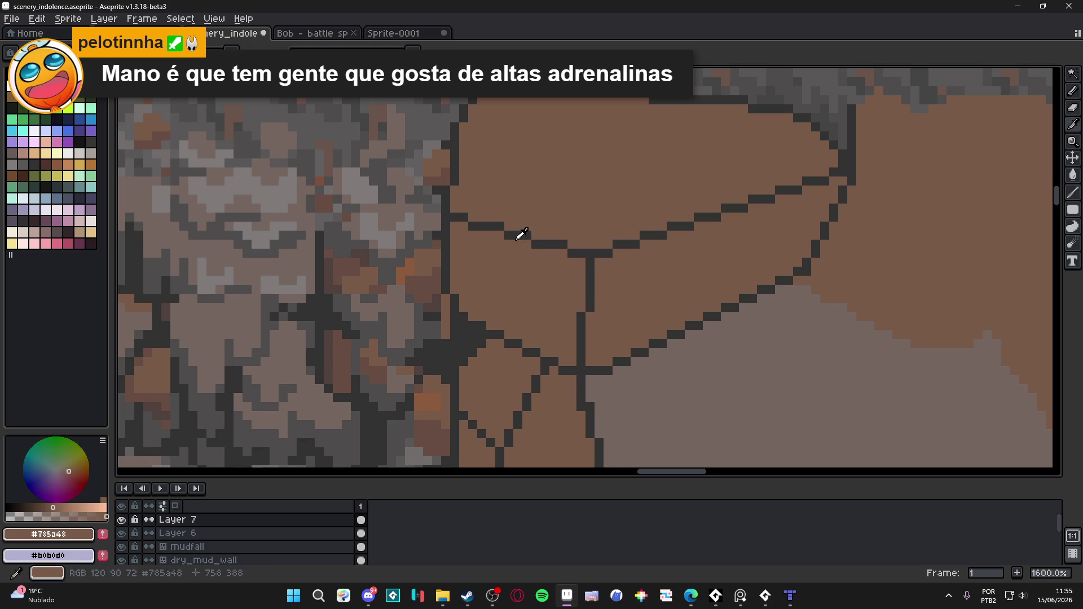
# Redraw the crack-junction pixels in #323232, reselect brown #785a48, and zoom out to 400%.
pyautogui.keyDown('alt'); pyautogui.click(560, 244); pyautogui.keyUp('alt')
pyautogui.click(571, 243)
pyautogui.keyDown('alt'); pyautogui.click(571, 255); pyautogui.keyUp('alt')
pyautogui.scroll(-5, 571, 255)
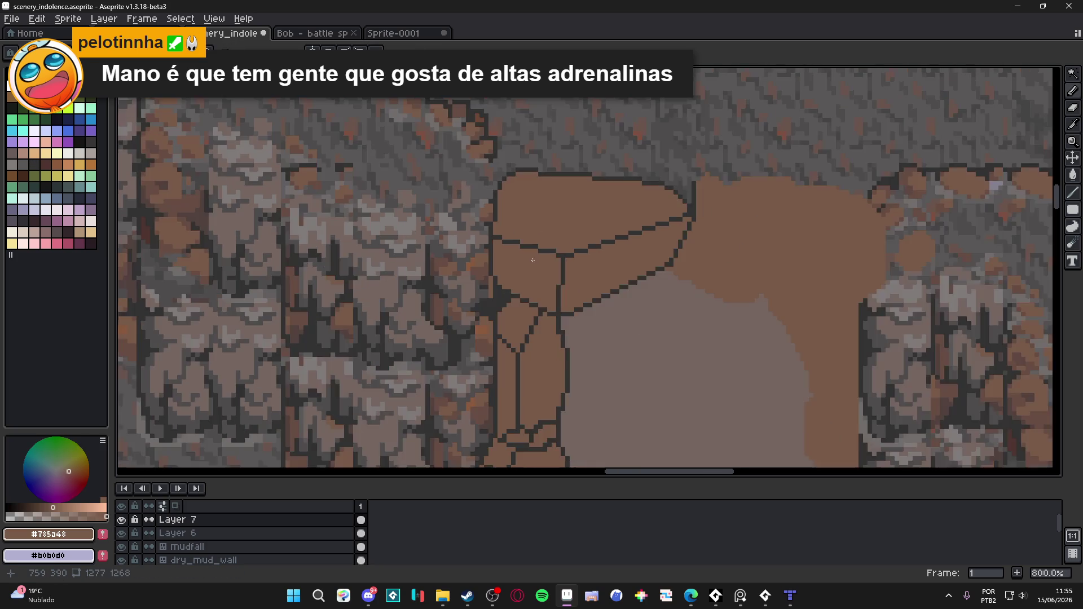
pyautogui.scroll(-1, 533, 281)
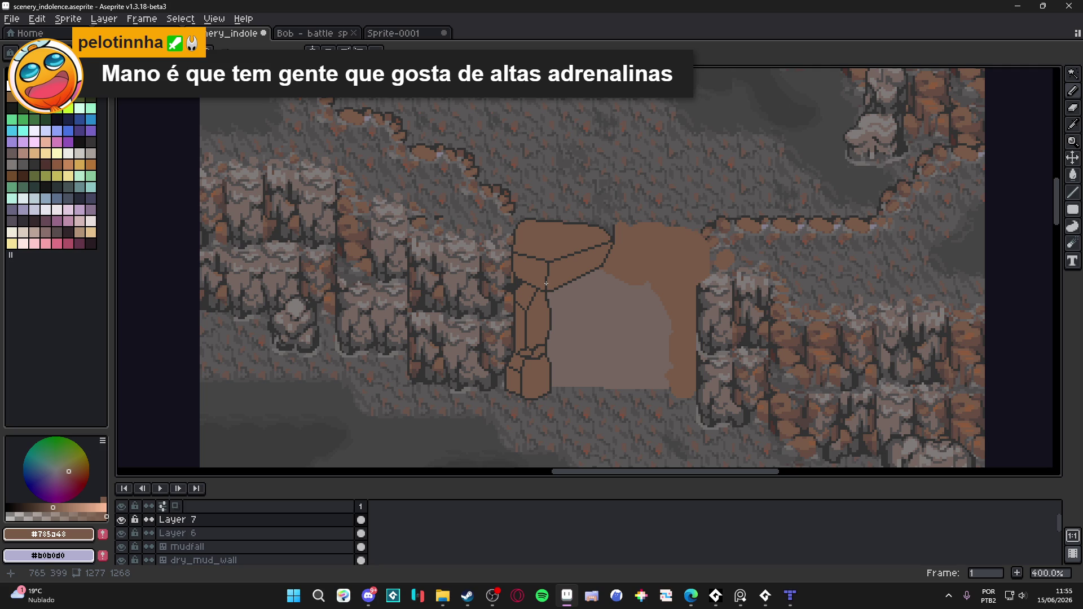
pyautogui.scroll(8, 546, 284)
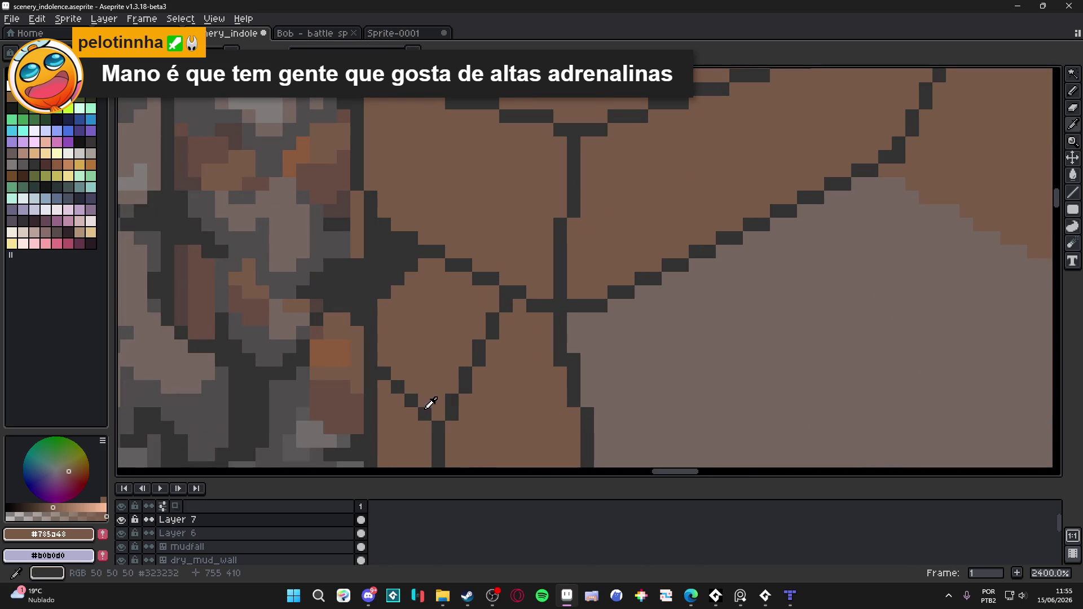
pyautogui.keyDown('alt'); pyautogui.click(450, 414); pyautogui.keyUp('alt')
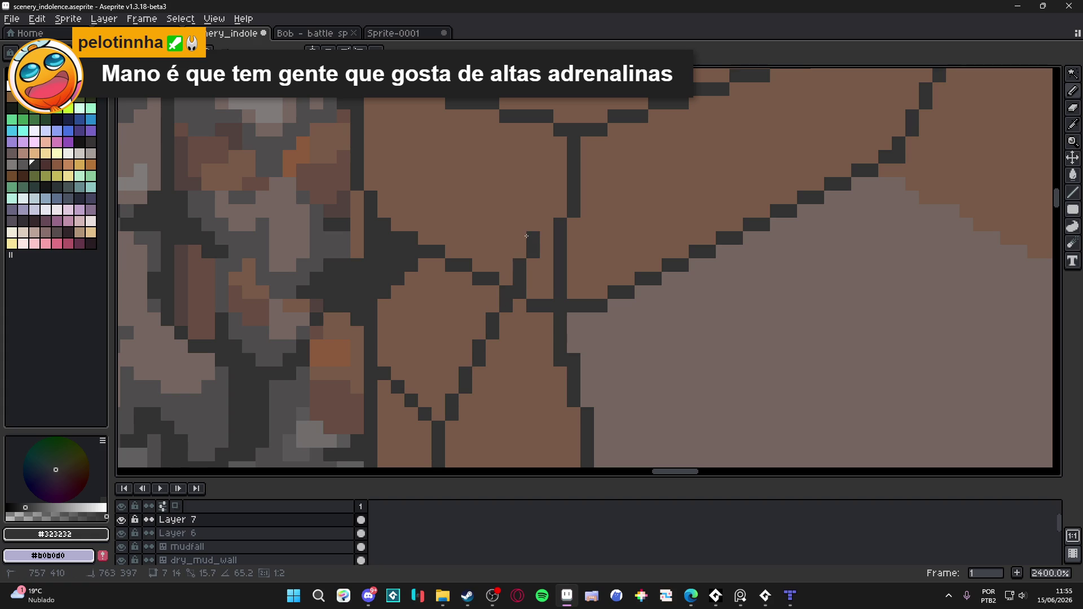
pyautogui.keyDown('shift'); pyautogui.click(532, 263); pyautogui.keyUp('shift')
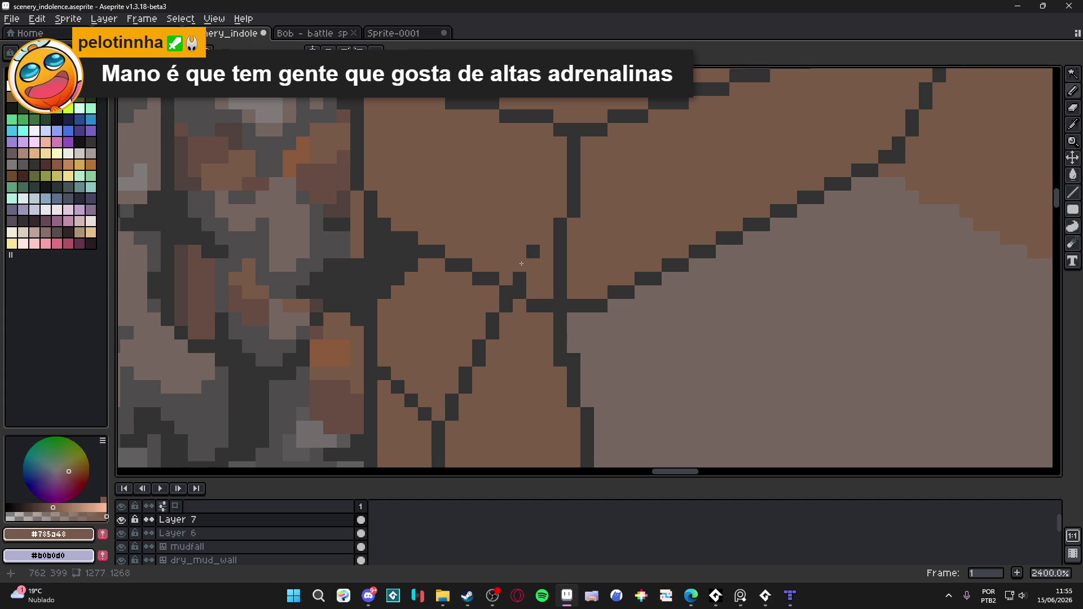
pyautogui.keyDown('shift'); pyautogui.click(587, 251); pyautogui.keyUp('shift')
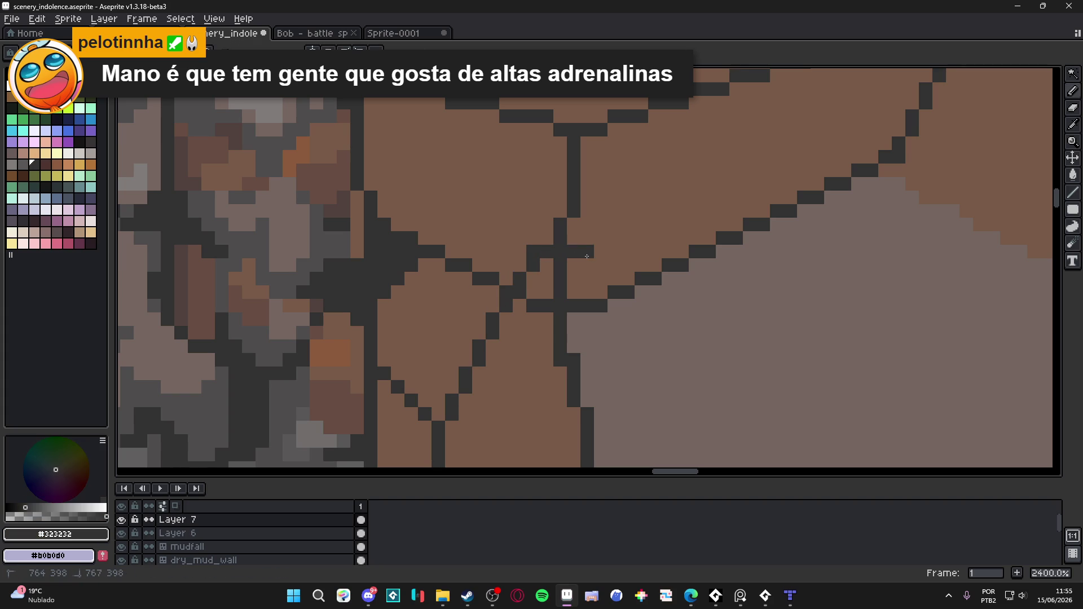
pyautogui.keyDown('shift'); pyautogui.click(587, 406); pyautogui.keyUp('shift')
pyautogui.keyDown('alt'); pyautogui.click(573, 412); pyautogui.keyUp('alt')
pyautogui.moveTo(574, 402)
pyautogui.mouseDown()
pyautogui.moveTo(573, 299)
pyautogui.moveTo(530, 308)
pyautogui.moveTo(479, 278)
pyautogui.mouseUp()
pyautogui.click(564, 283)
pyautogui.click(560, 265)
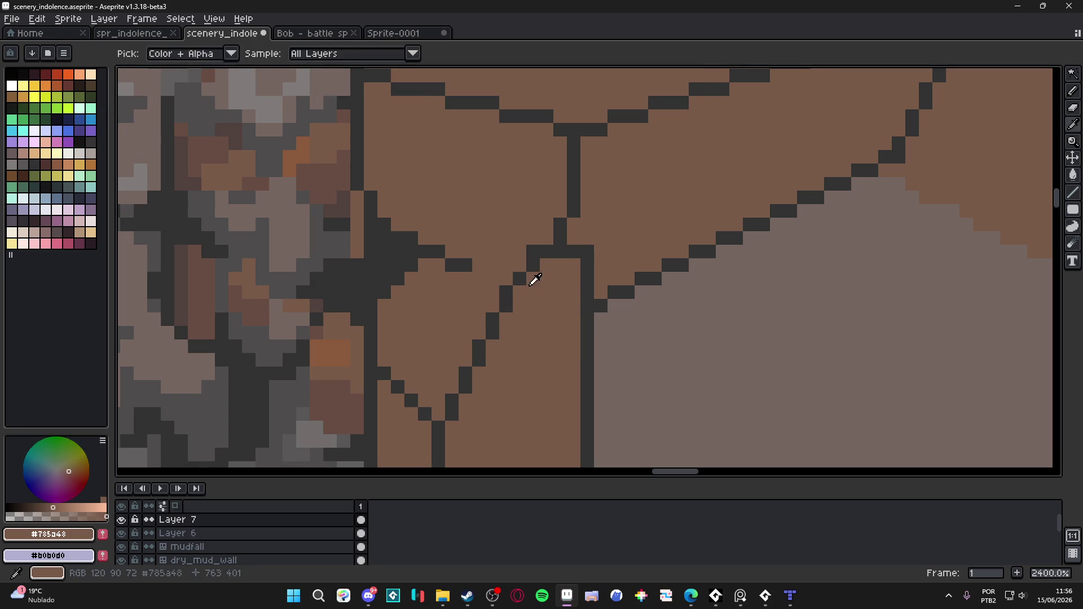
pyautogui.keyDown('alt'); pyautogui.click(519, 277); pyautogui.keyUp('alt')
pyautogui.hotkey('ctrl', 'z')
pyautogui.scroll(-2, 519, 274)
pyautogui.scroll(1, 532, 290)
pyautogui.press('alt')
pyautogui.moveTo(550, 284); pyautogui.dragTo(477, 278)
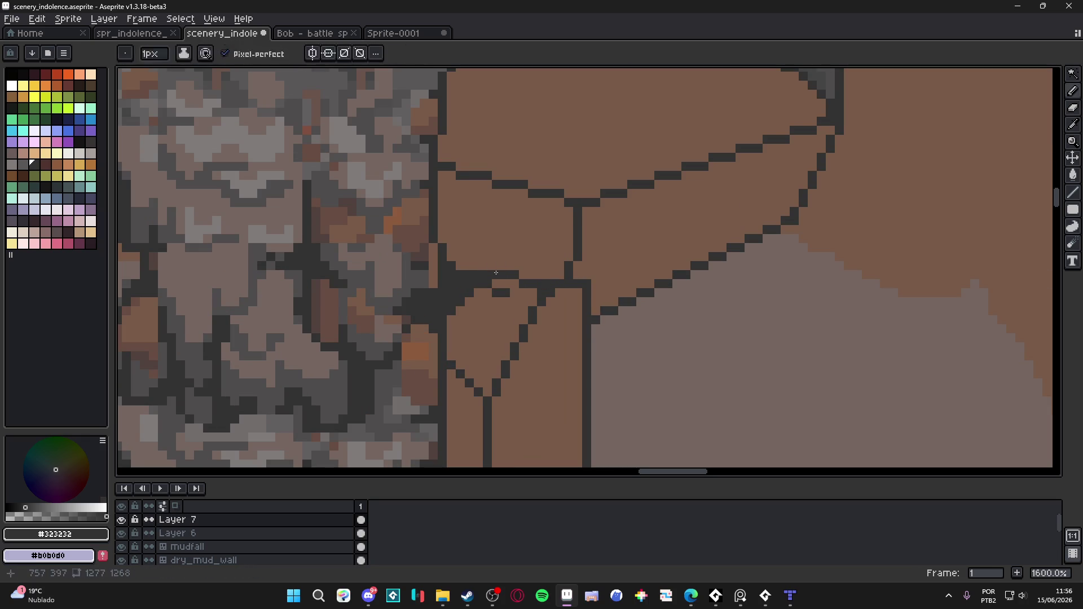
pyautogui.hotkey('ctrl', 'z')
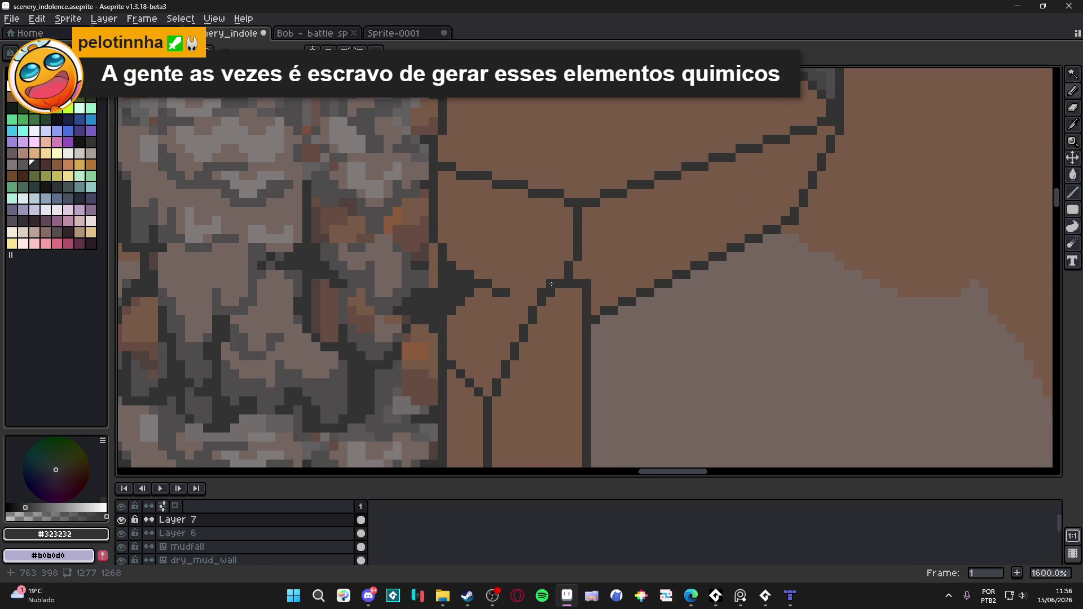
pyautogui.click(551, 284)
pyautogui.moveTo(551, 284); pyautogui.dragTo(491, 284)
pyautogui.keyDown('alt'); pyautogui.click(498, 302); pyautogui.keyUp('alt')
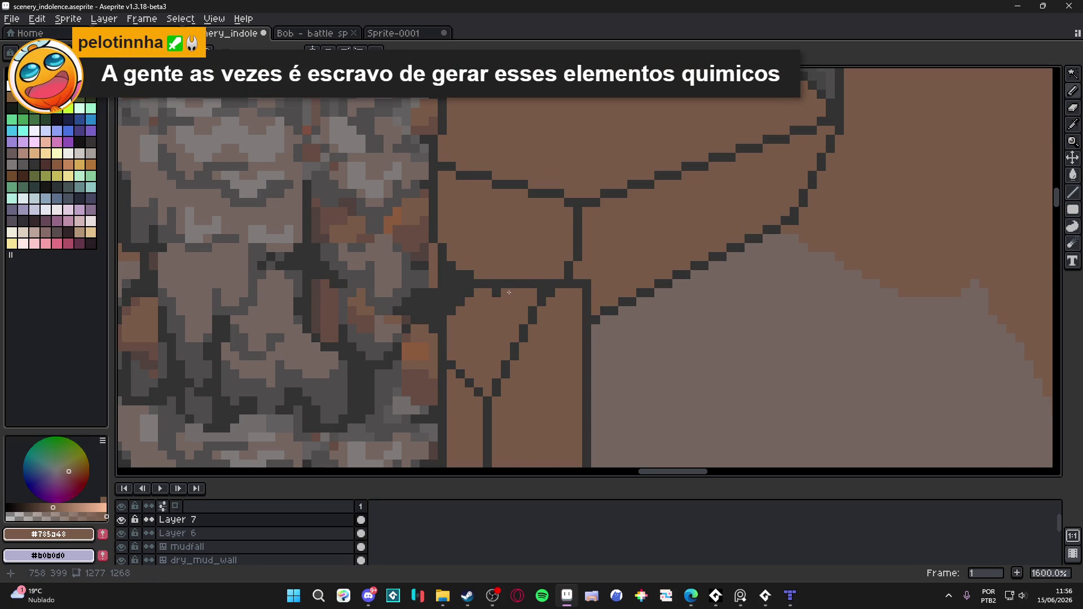
pyautogui.scroll(-3, 582, 284)
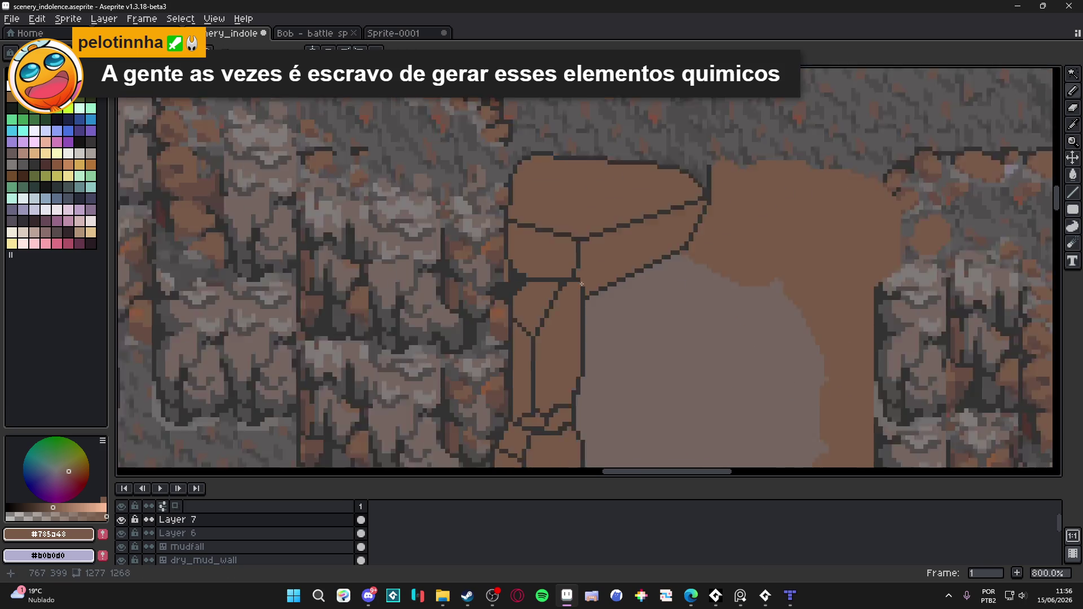
pyautogui.scroll(-2, 582, 284)
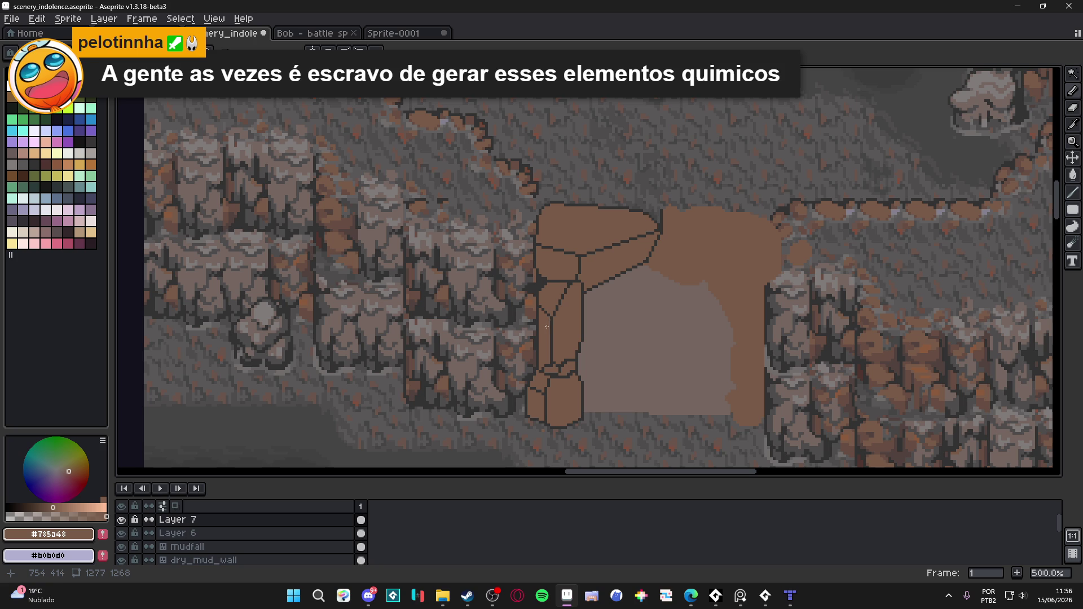
pyautogui.scroll(-2, 546, 327)
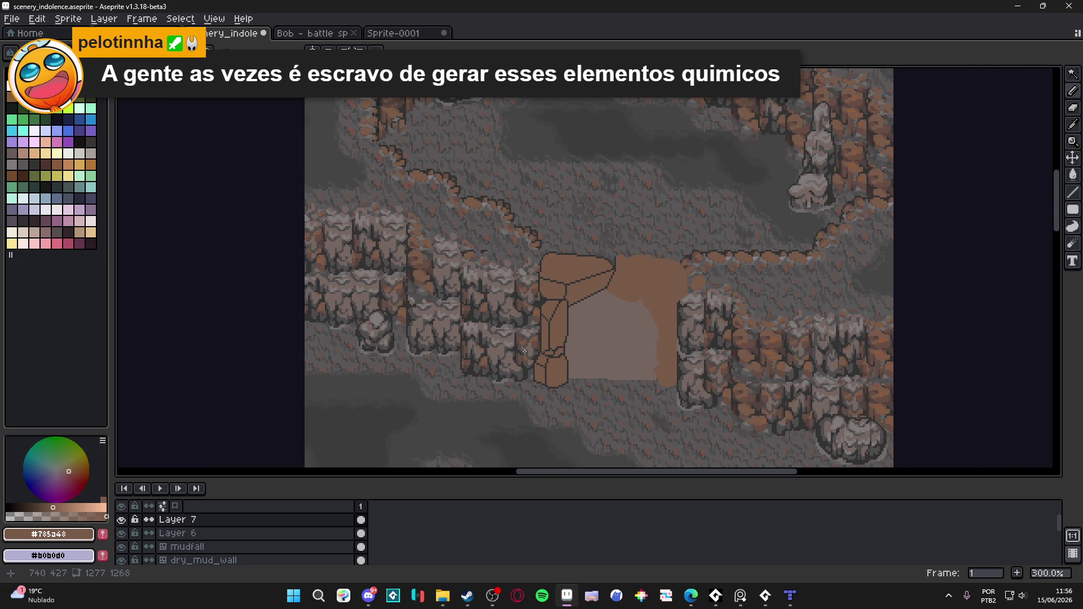
pyautogui.scroll(-1, 573, 373)
pyautogui.scroll(1, 573, 372)
# Save scenery_indolence.aseprite with Ctrl+S.
pyautogui.hotkey('ctrl', 's')
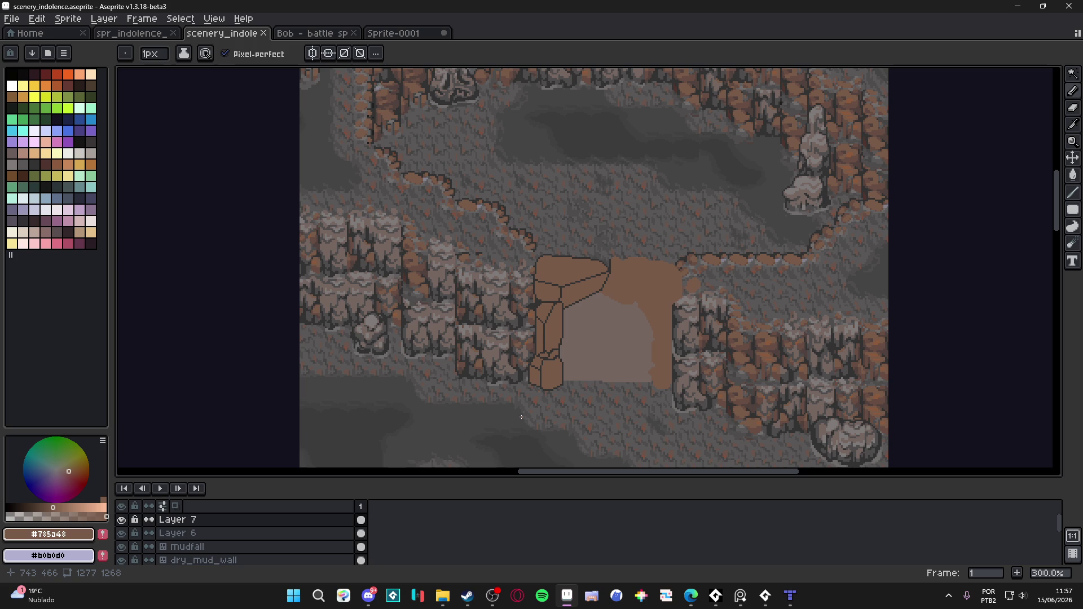
pyautogui.scroll(1, 547, 260)
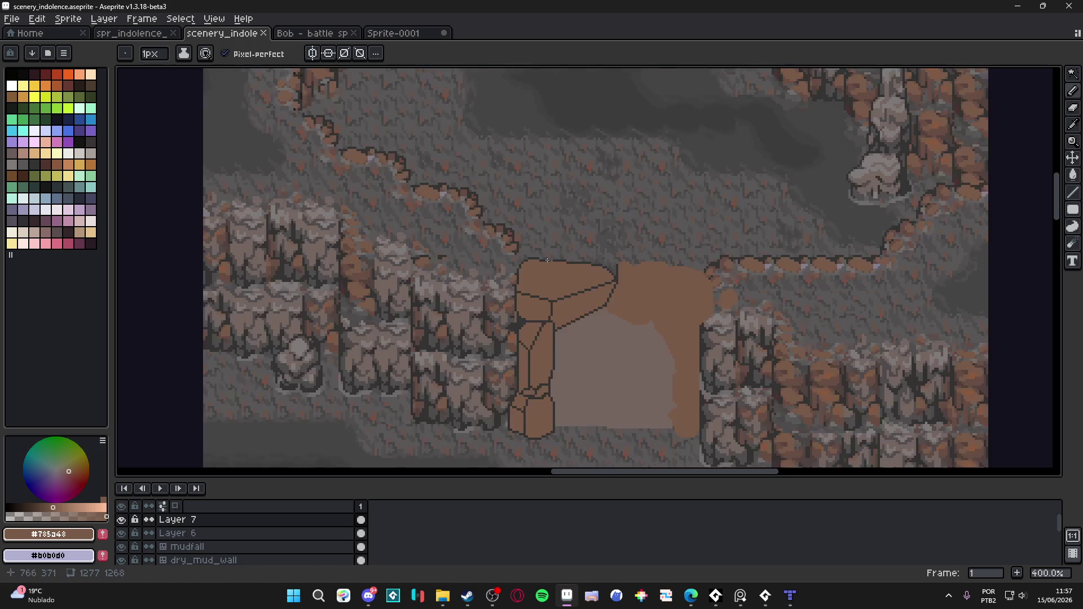
# Add dark outline pixels to the arch and the stone's left edge, undoing one stroke.
pyautogui.scroll(4, 548, 260)
pyautogui.keyDown('alt'); pyautogui.click(546, 254); pyautogui.keyUp('alt')
pyautogui.click(486, 257)
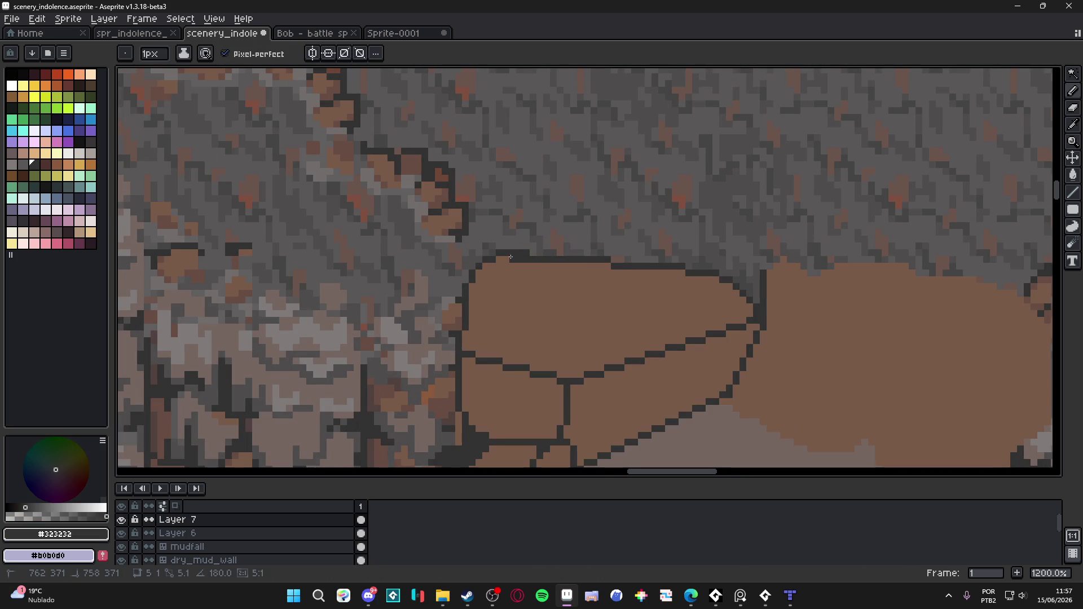
pyautogui.scroll(-2, 511, 257)
pyautogui.scroll(3, 536, 305)
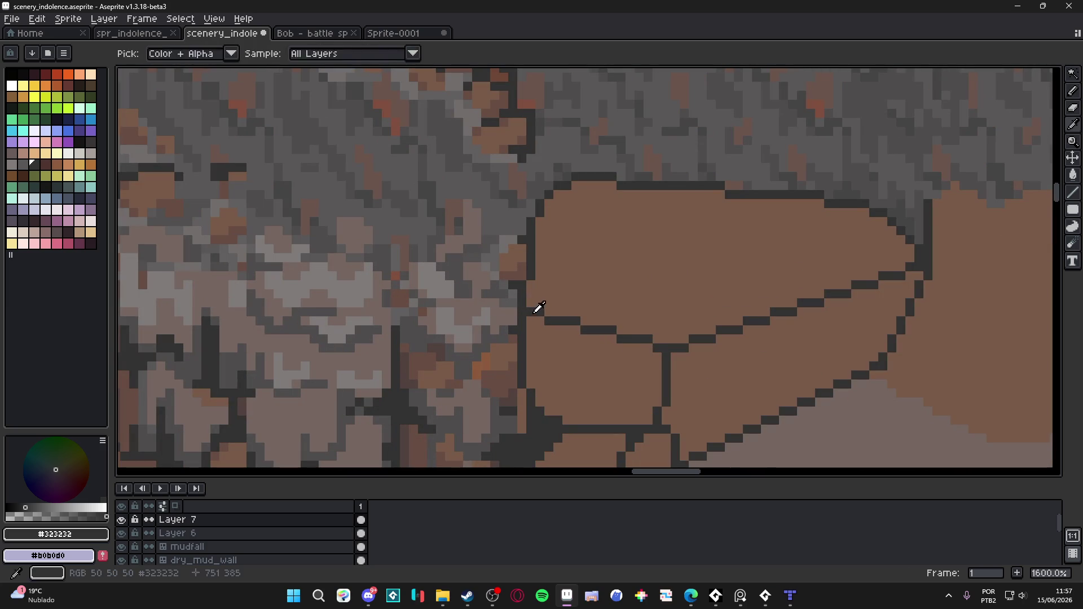
pyautogui.moveTo(532, 296); pyautogui.dragTo(530, 281)
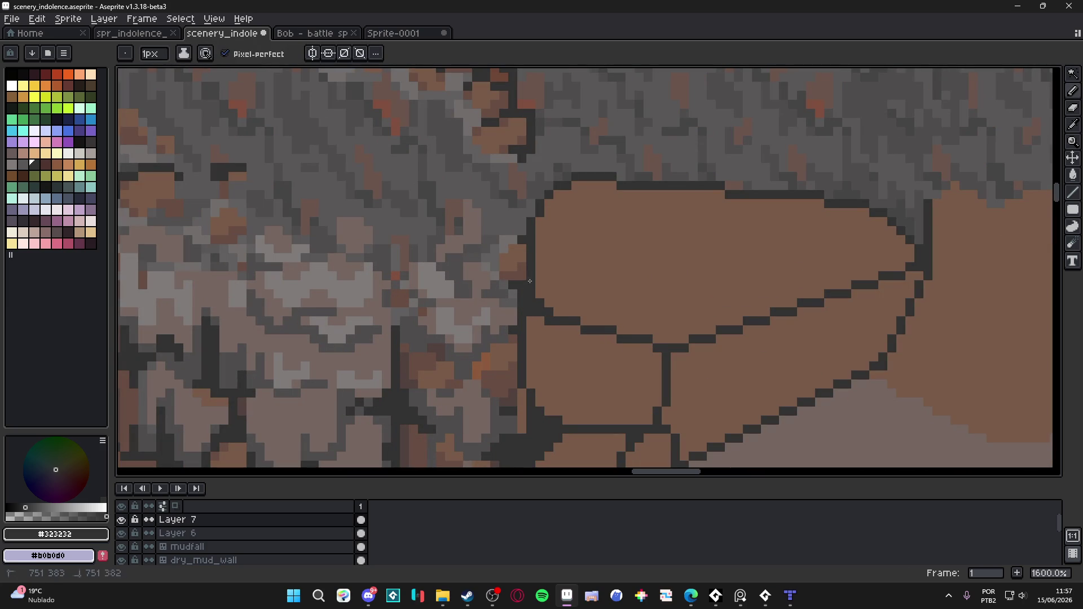
pyautogui.scroll(-1, 641, 339)
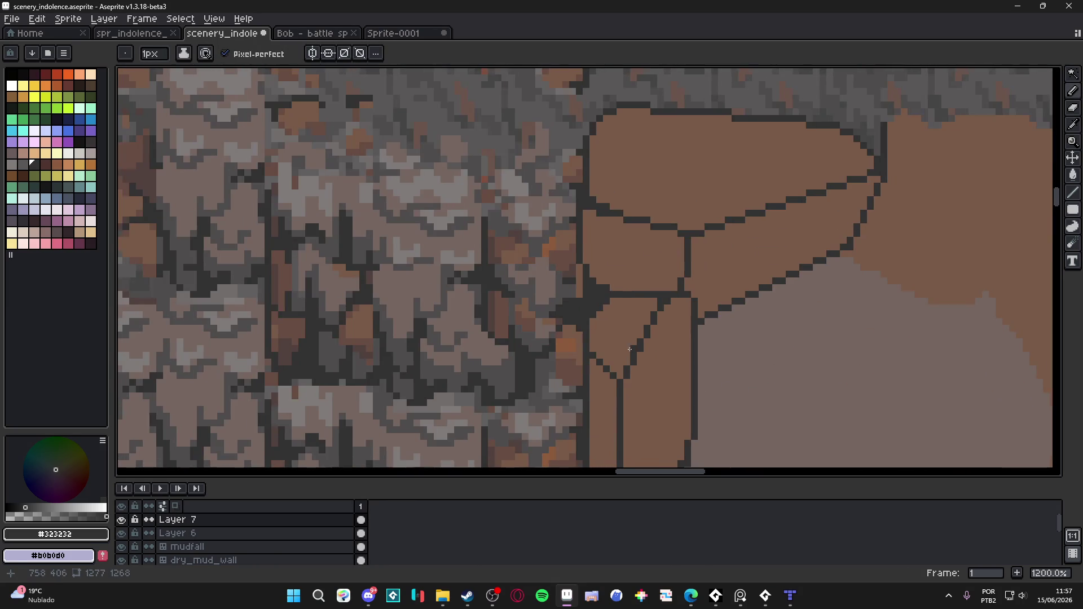
pyautogui.scroll(-4, 621, 282)
pyautogui.hotkey('ctrl', 'z')
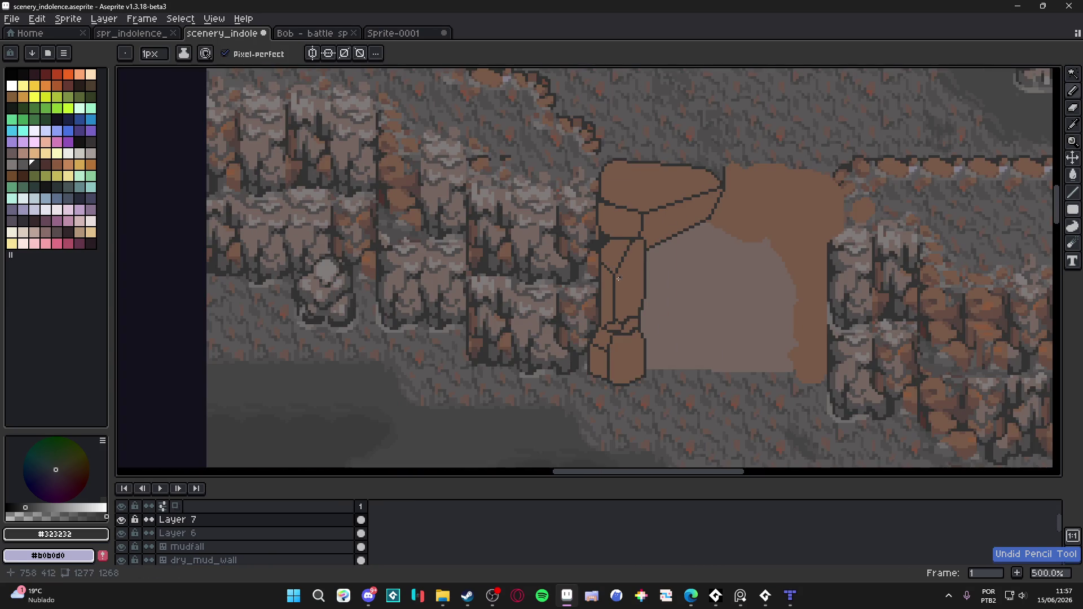
pyautogui.scroll(7, 625, 272)
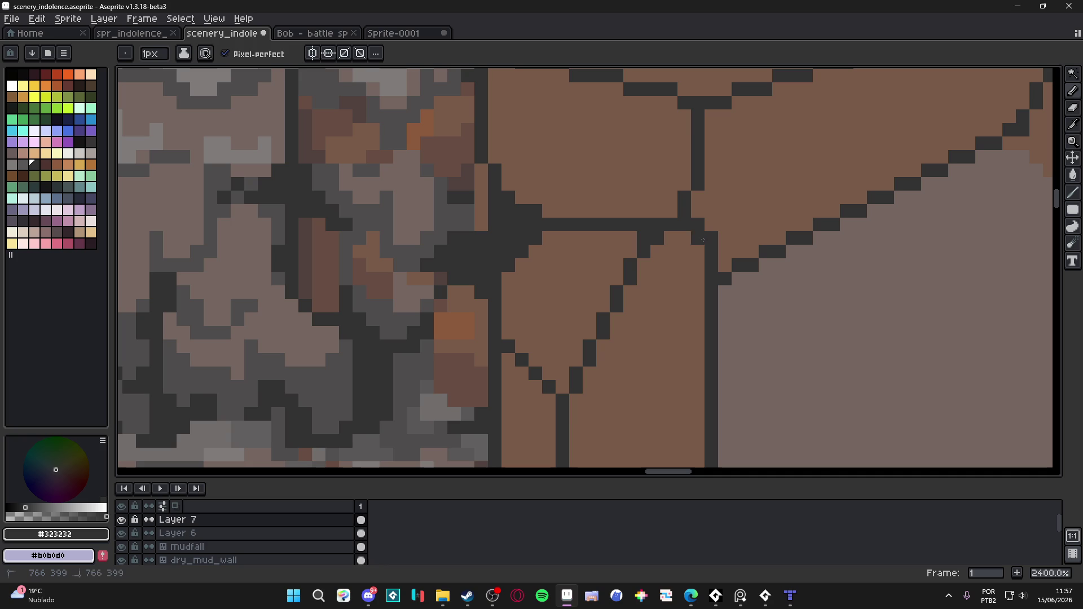
# Draw dark crack pixels between the pillar stones, fix a stray pixel, and redraw their joint.
pyautogui.moveTo(697, 248); pyautogui.dragTo(698, 265)
pyautogui.keyDown('alt'); pyautogui.click(732, 218); pyautogui.keyUp('alt')
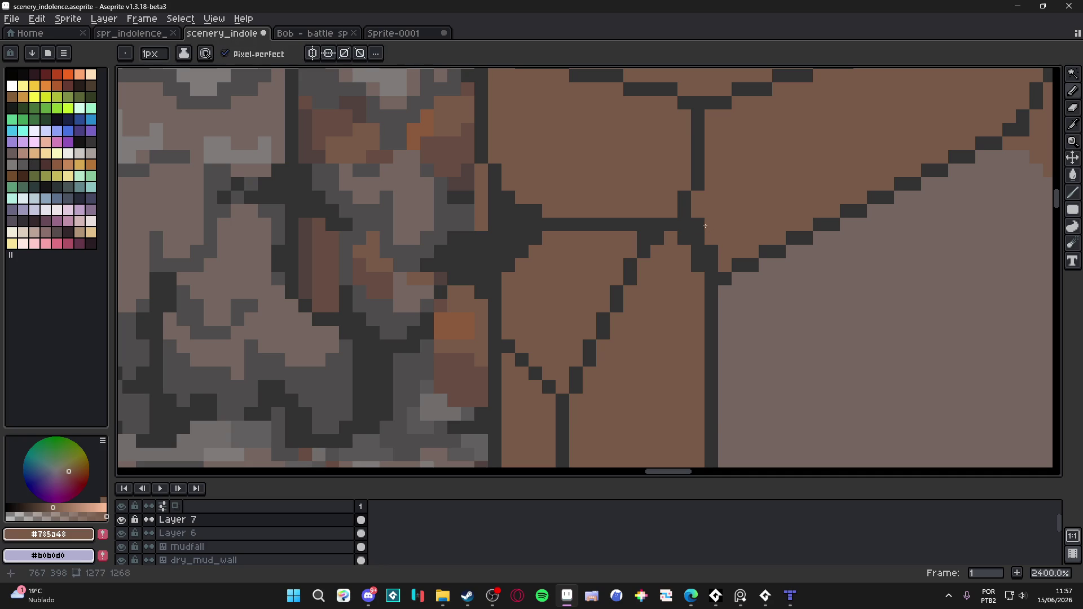
pyautogui.click(698, 224)
pyautogui.scroll(-3, 710, 278)
pyautogui.scroll(3, 705, 452)
pyautogui.keyDown('alt'); pyautogui.click(579, 407); pyautogui.keyUp('alt')
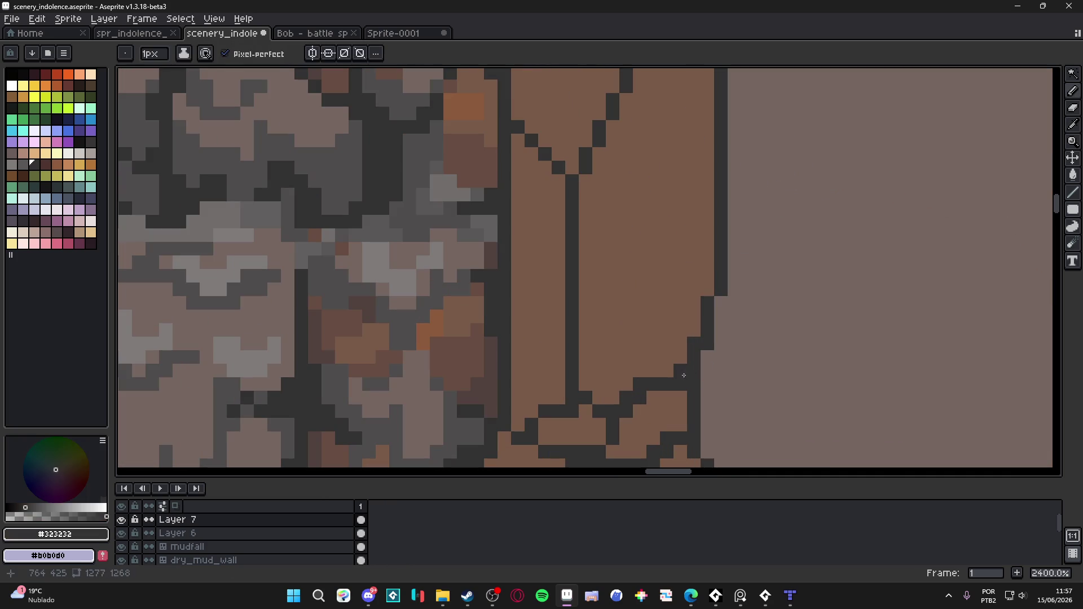
pyautogui.moveTo(579, 408)
pyautogui.mouseDown()
pyautogui.moveTo(598, 397)
pyautogui.moveTo(593, 369)
pyautogui.moveTo(622, 393)
pyautogui.mouseUp()
pyautogui.scroll(-5, 643, 399)
pyautogui.scroll(4, 634, 314)
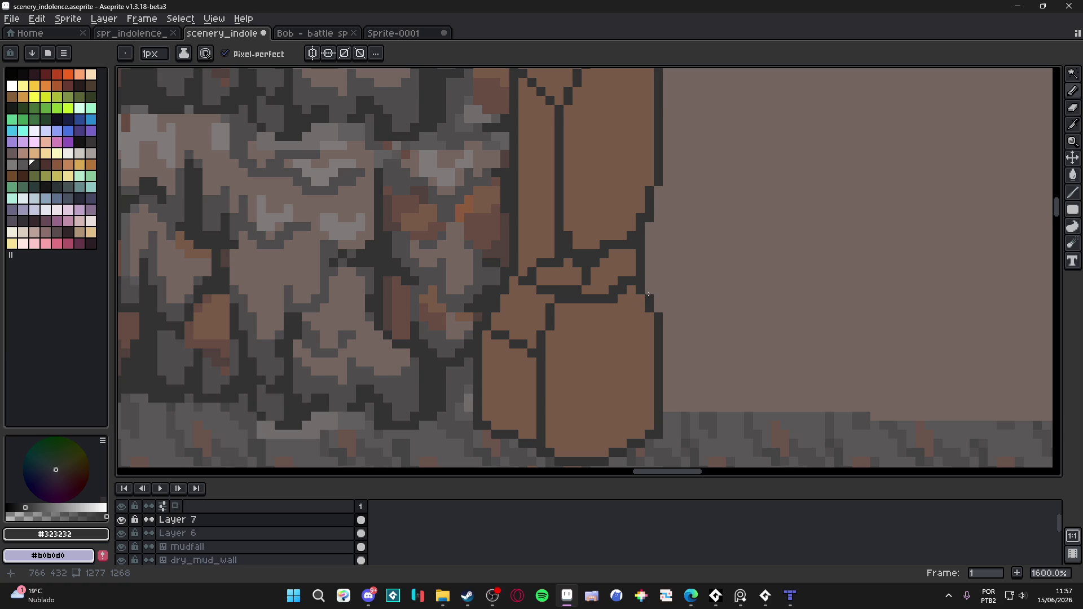
# Extend the dark outline down the stone's left edge and along the bottom stone.
pyautogui.click(496, 326)
pyautogui.click(487, 336)
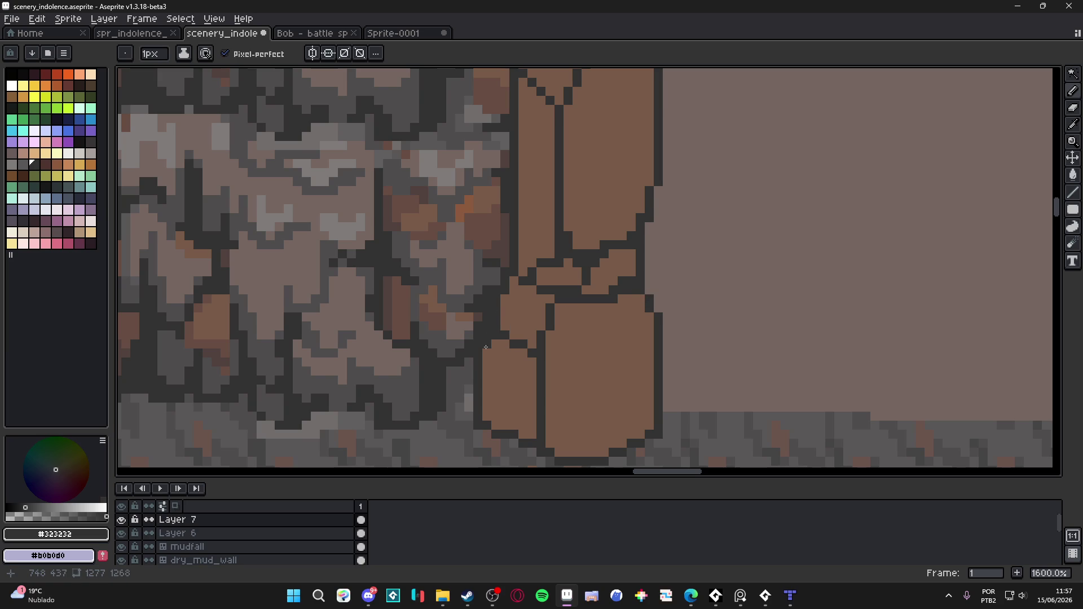
pyautogui.click(496, 426)
pyautogui.click(650, 407)
pyautogui.scroll(-3, 650, 407)
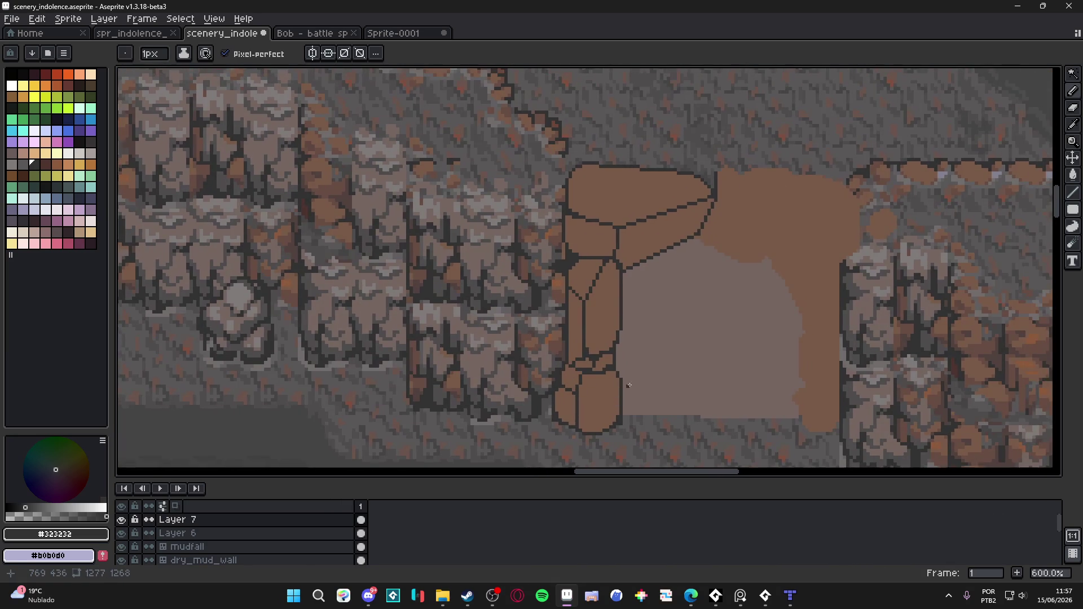
# Extend the diagonal crack upward in dark pixels until it joins the horizontal crack.
pyautogui.press('alt')
pyautogui.scroll(3, 601, 367)
pyautogui.scroll(-3, 599, 365)
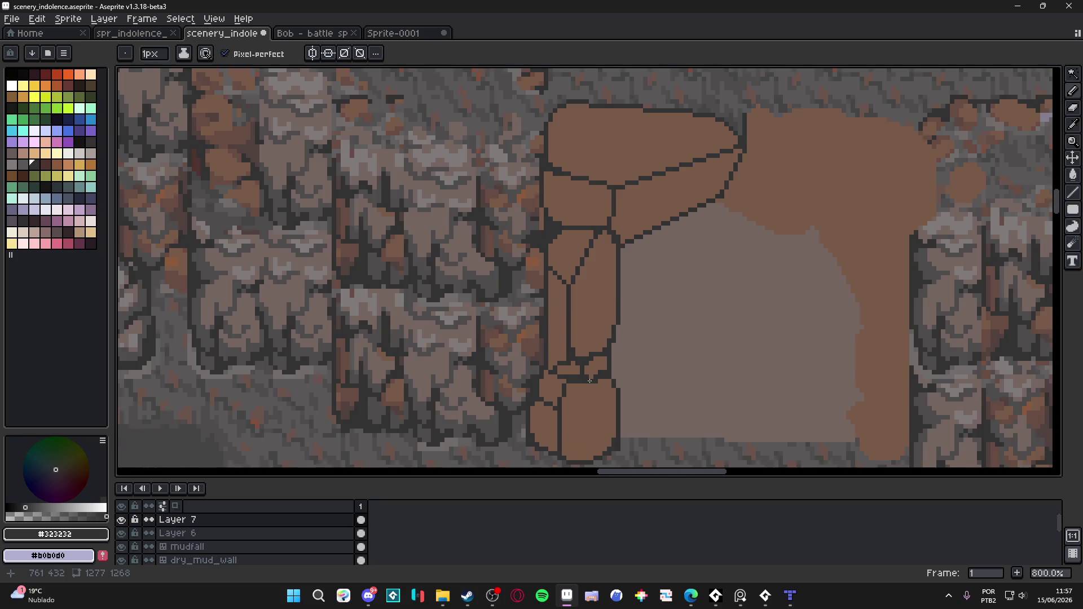
pyautogui.scroll(3, 597, 362)
pyautogui.click(597, 363)
pyautogui.scroll(-2, 603, 365)
pyautogui.scroll(1, 608, 366)
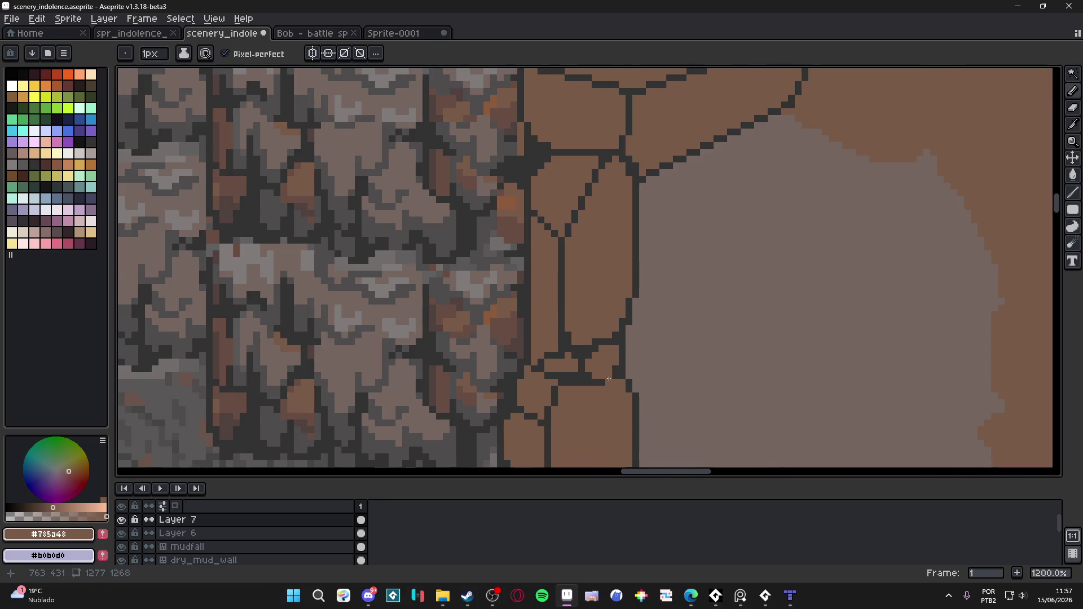
pyautogui.click(623, 347)
pyautogui.scroll(-3, 609, 342)
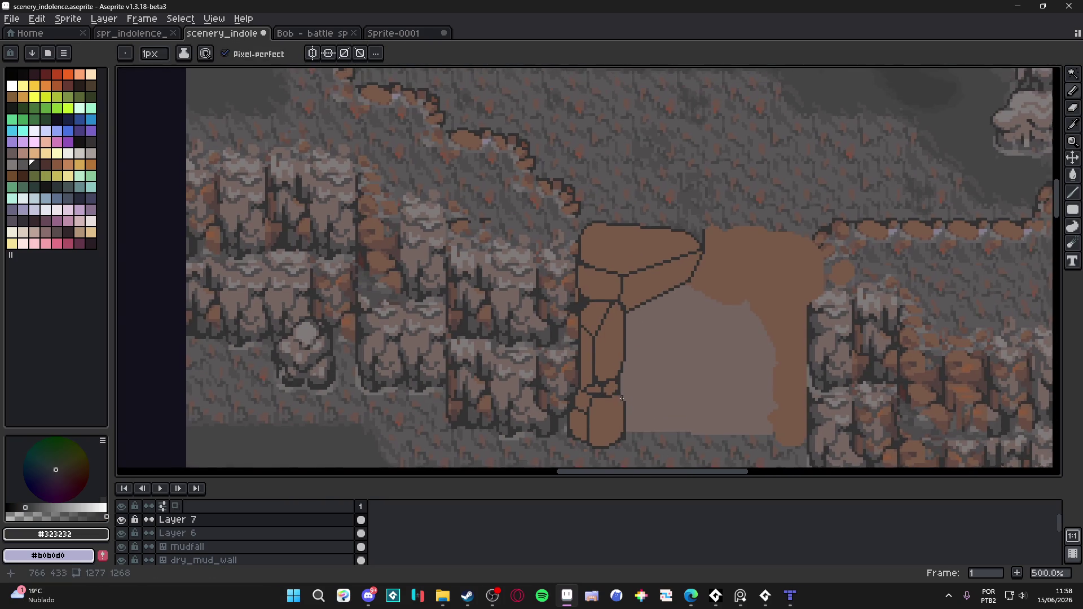
pyautogui.scroll(3, 590, 334)
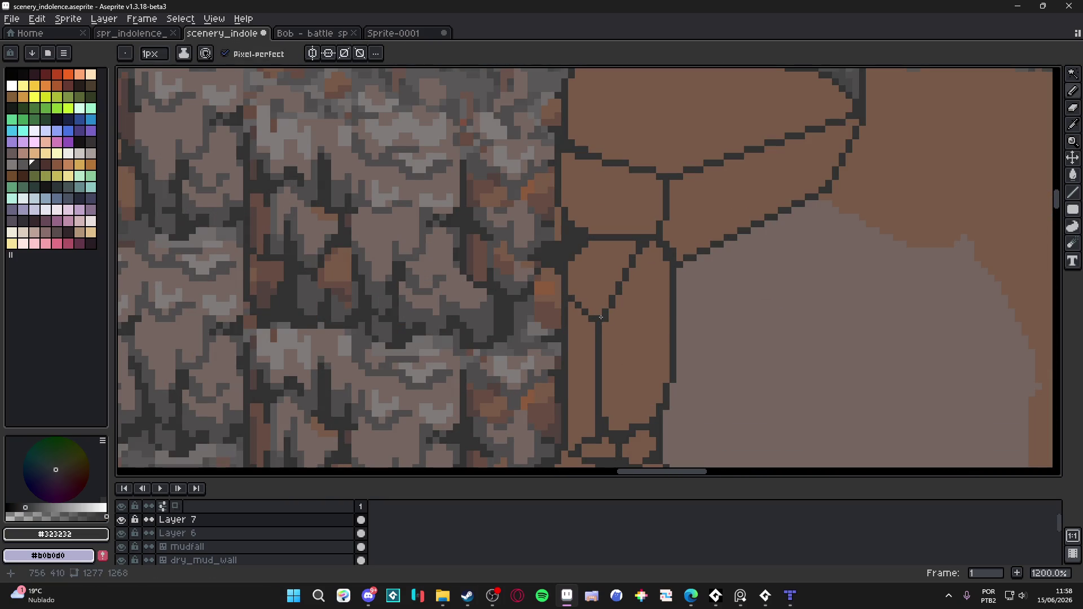
pyautogui.click(600, 314)
pyautogui.keyDown('shift'); pyautogui.click(618, 264); pyautogui.keyUp('shift')
pyautogui.click(633, 244)
pyautogui.click(653, 244)
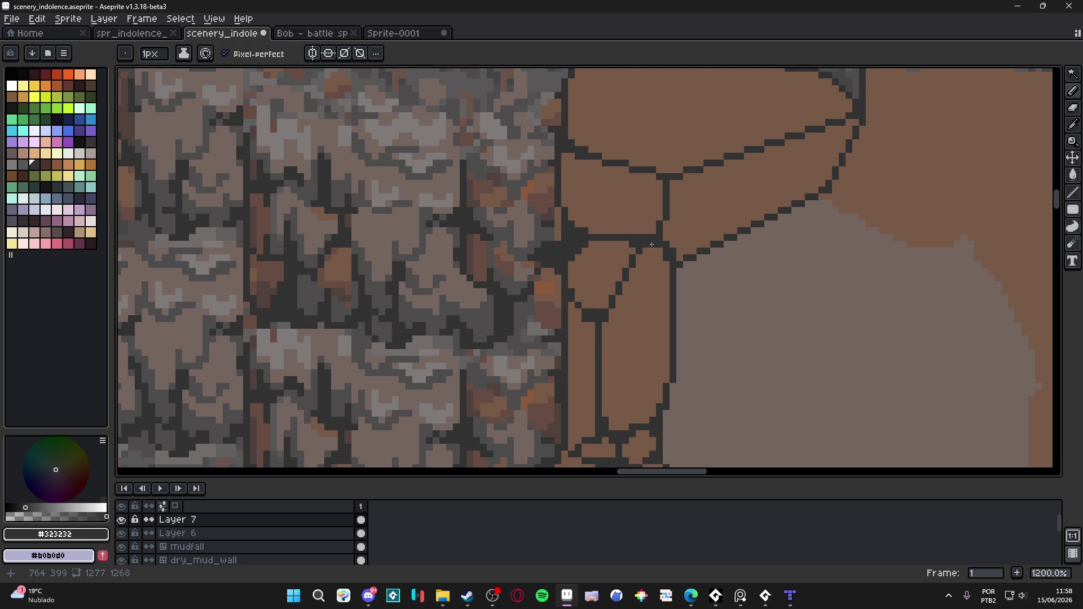
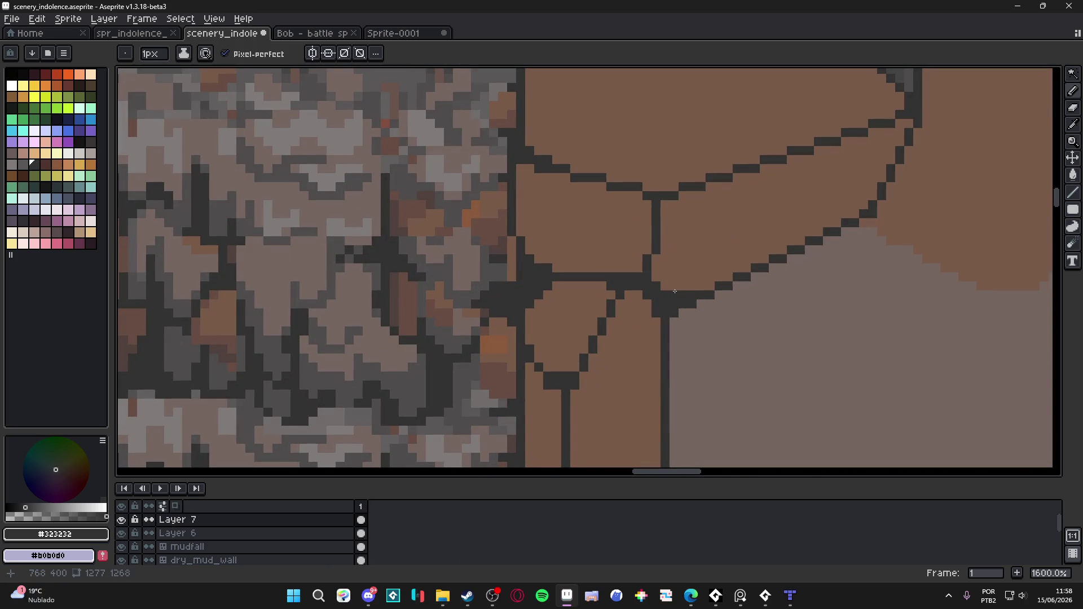
# Add dark #323232 outline pixels at the arch stone junctions and along the upper seam.
pyautogui.click(656, 264)
pyautogui.click(670, 286)
pyautogui.click(674, 277)
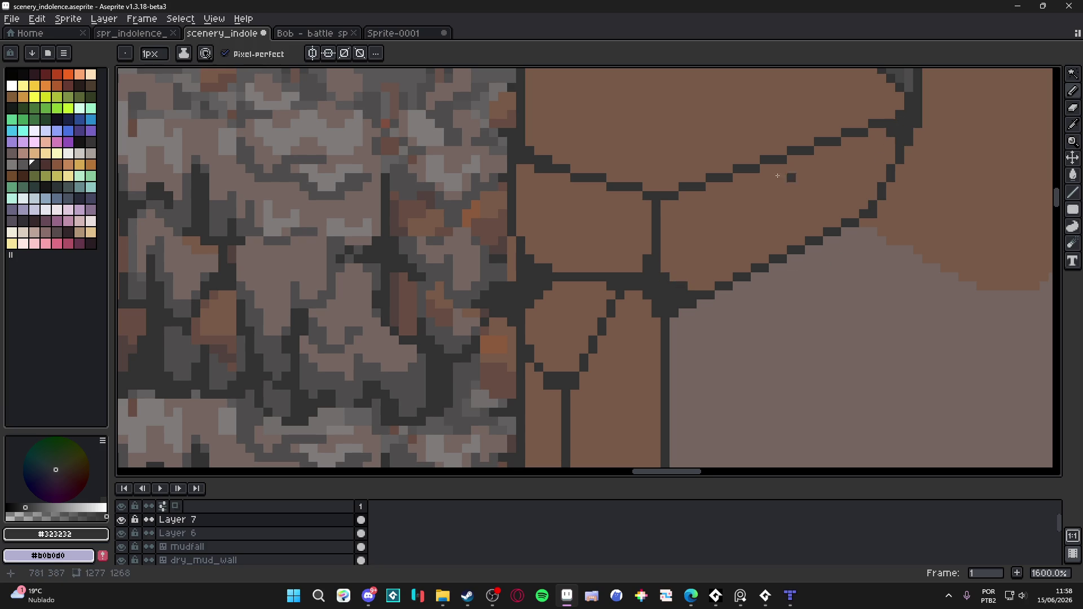
pyautogui.click(684, 196)
pyautogui.click(702, 214)
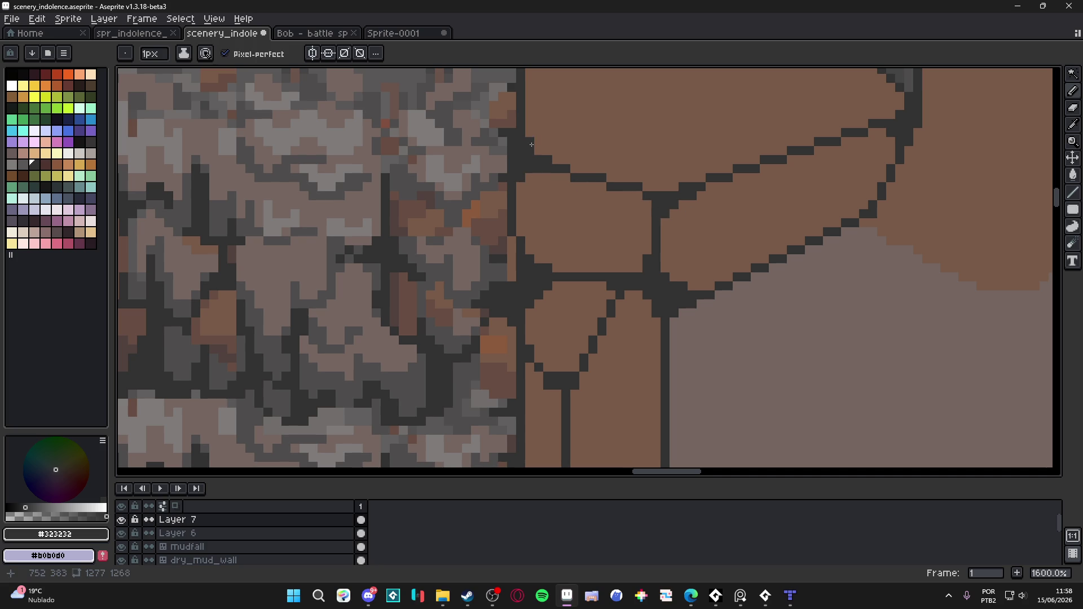
pyautogui.scroll(-4, 530, 142)
# Pan and zoom out from 500% to 200% to centre the whole cave scene.
pyautogui.moveTo(608, 227); pyautogui.dragTo(615, 245)
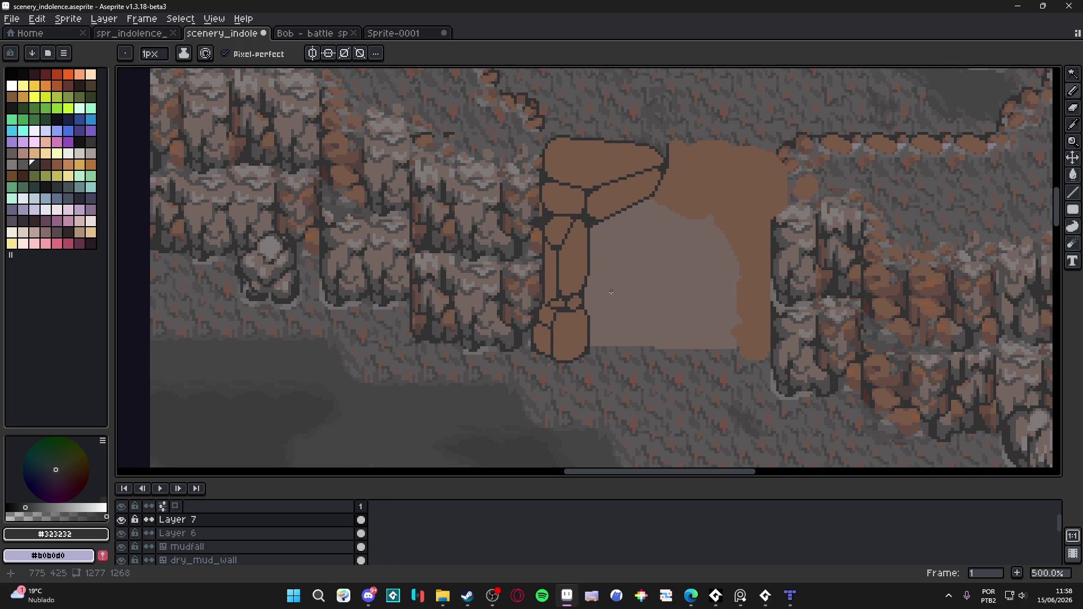
pyautogui.scroll(-1, 607, 294)
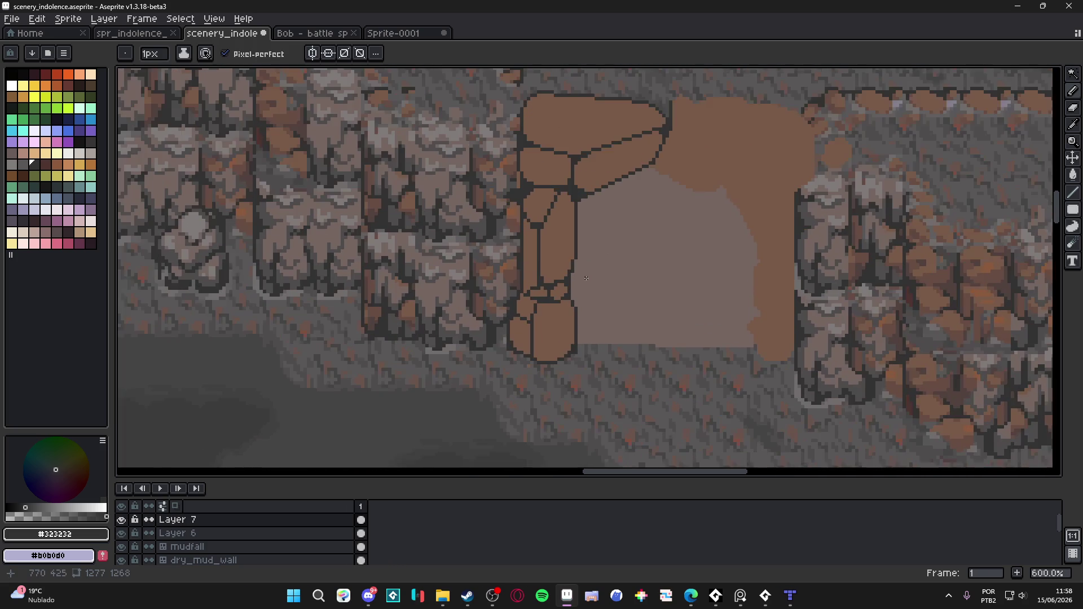
pyautogui.scroll(-1, 586, 278)
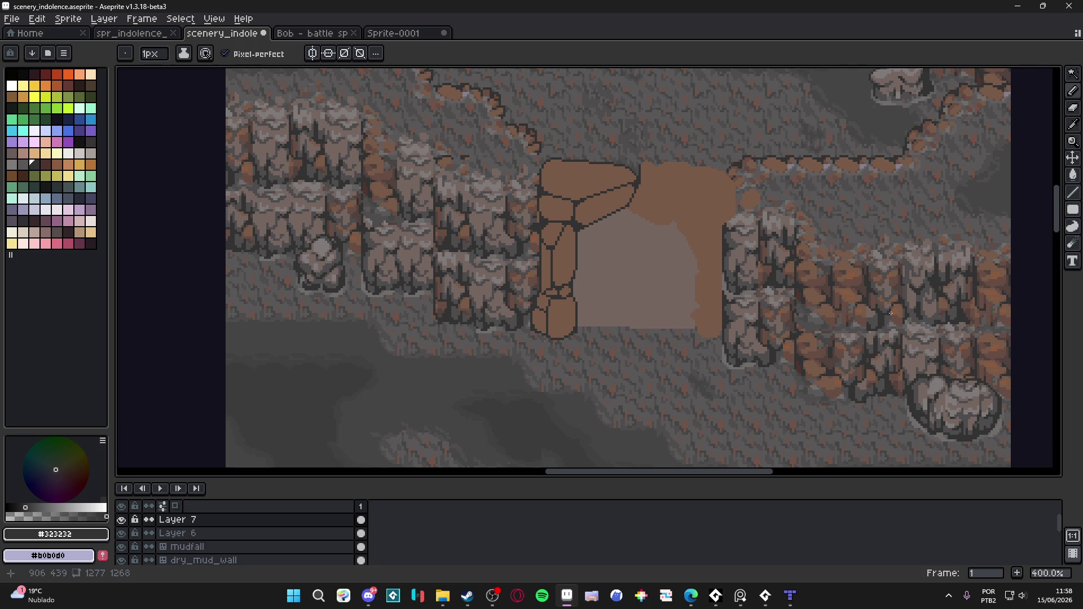
pyautogui.scroll(-2, 726, 271)
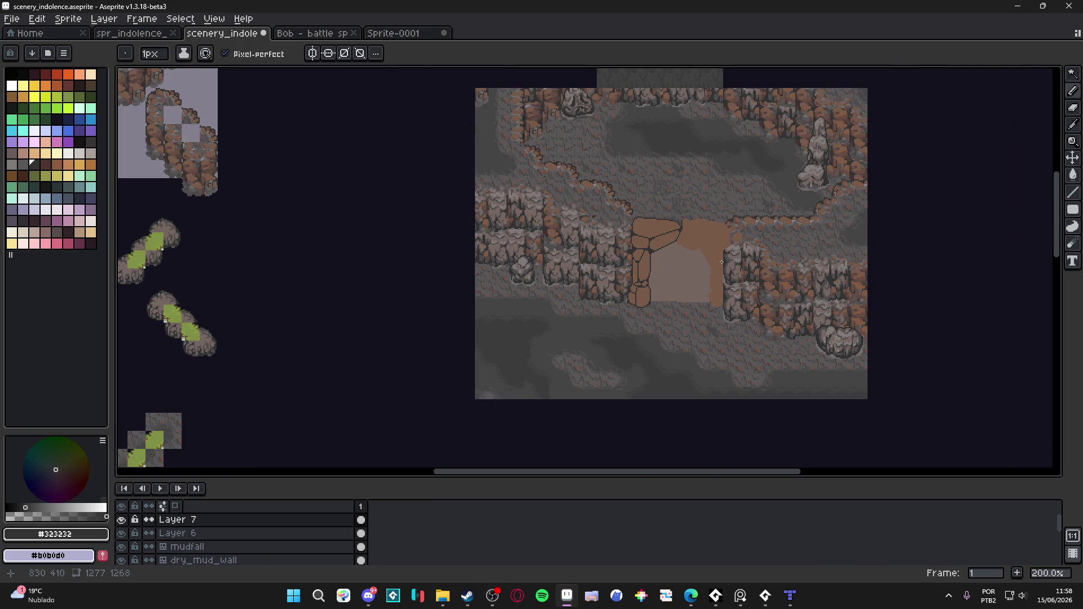
pyautogui.moveTo(711, 269)
pyautogui.mouseDown()
pyautogui.moveTo(610, 285)
pyautogui.moveTo(657, 286)
pyautogui.mouseUp()
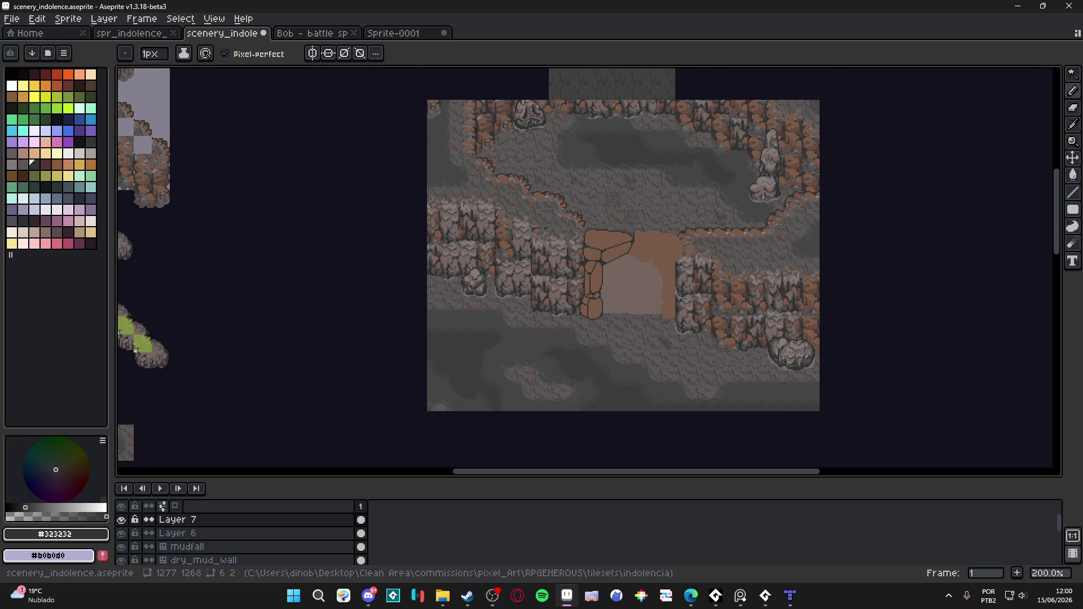
pyautogui.hotkey('alt', 'Tab')
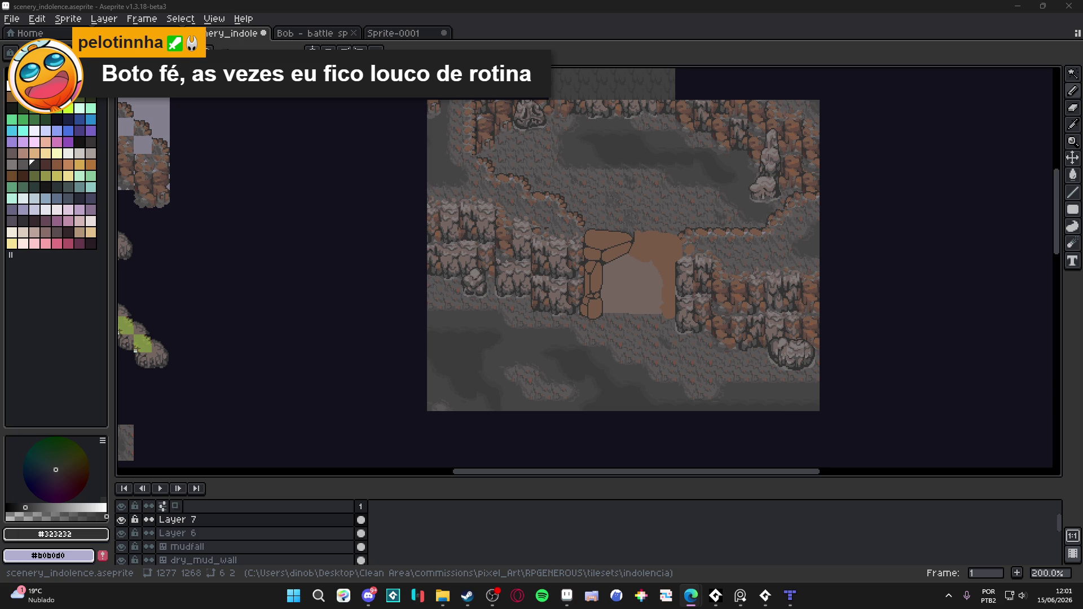
# Switch from Aseprite to the Edge window with the AliExpress keyboard page using Alt+Tab.
pyautogui.hotkey('alt', 'Tab')
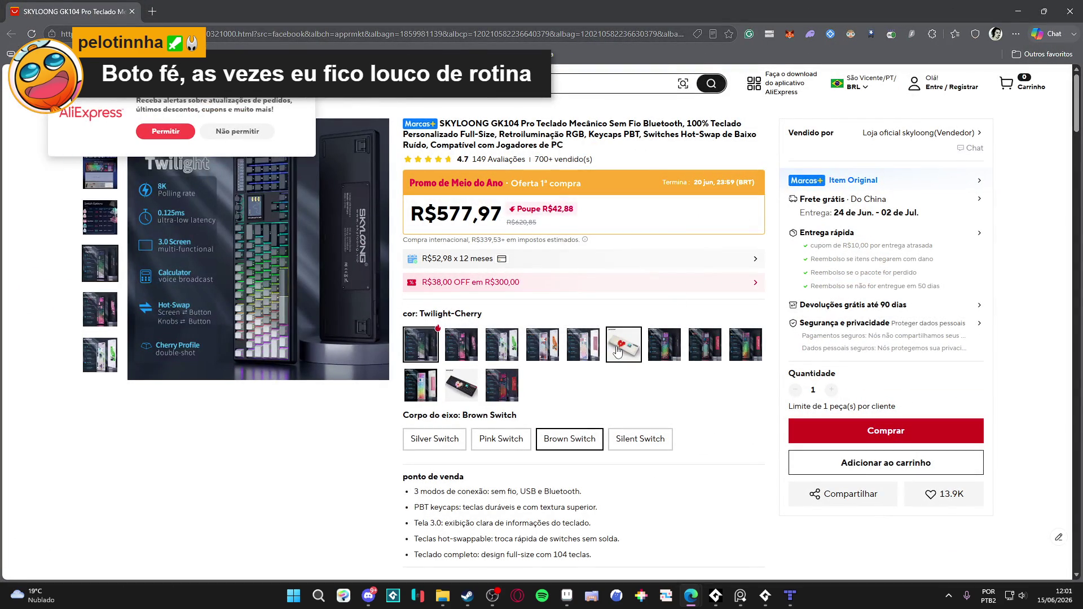
# Pick the White, then White JIUWEI-ASA colour (R$612,88) and enlarge the product images.
pyautogui.click(617, 350)
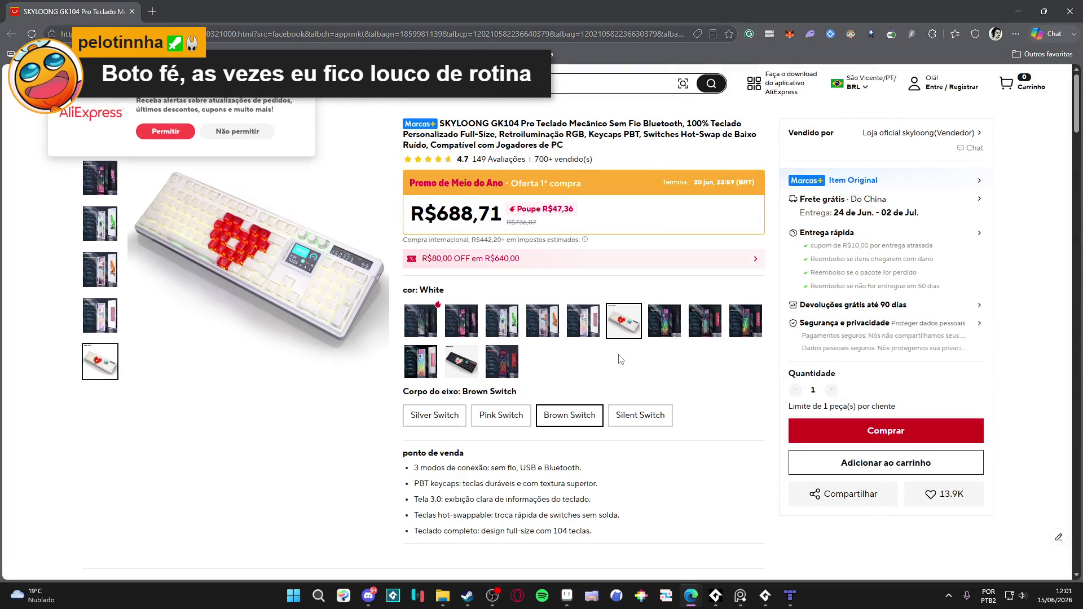
pyautogui.moveTo(331, 348)
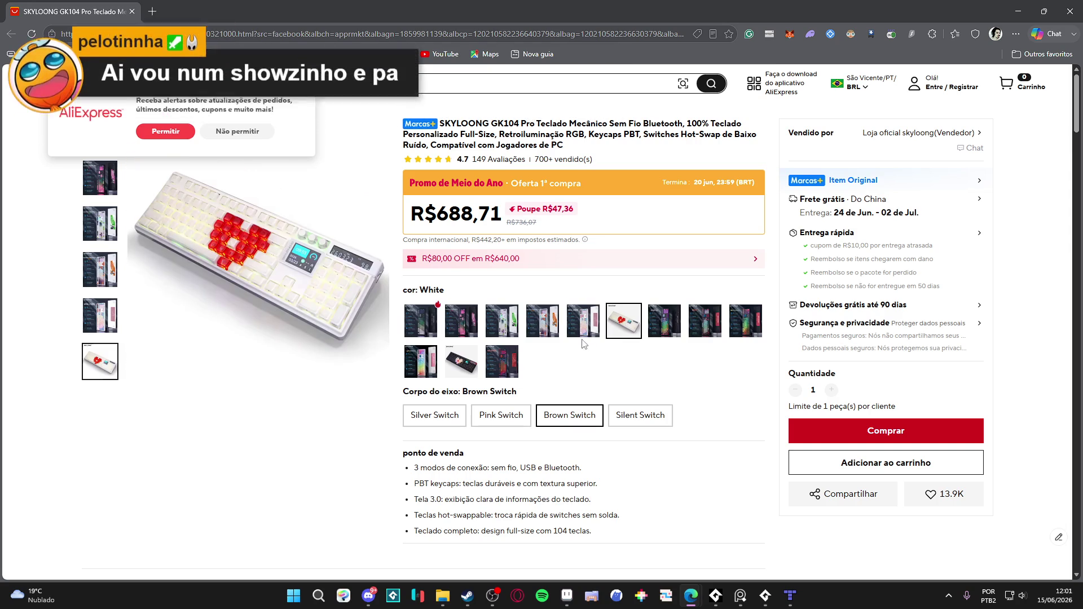
pyautogui.click(583, 320)
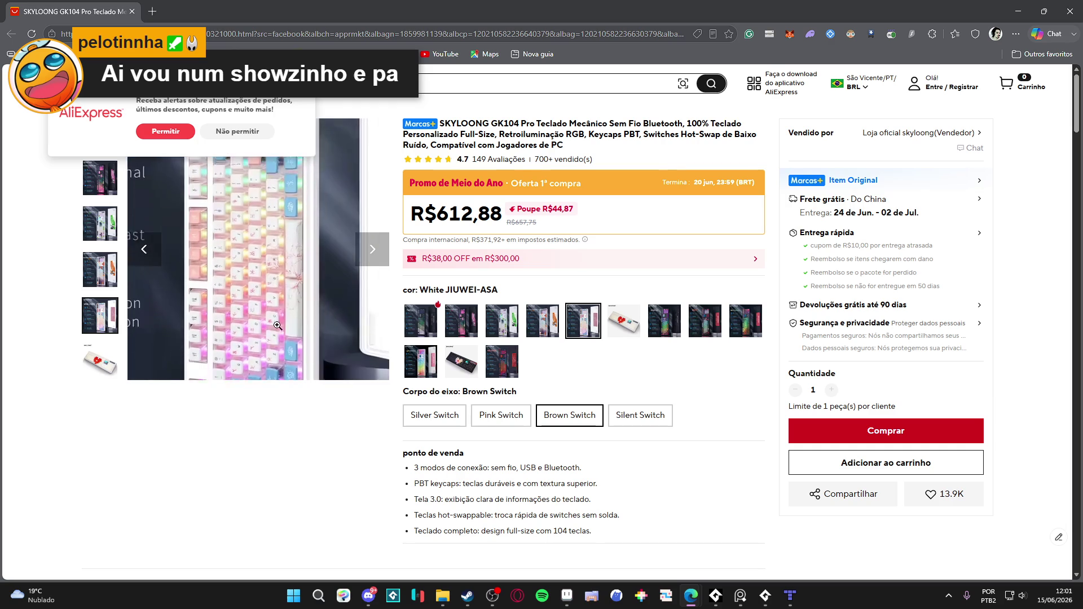
pyautogui.click(281, 317)
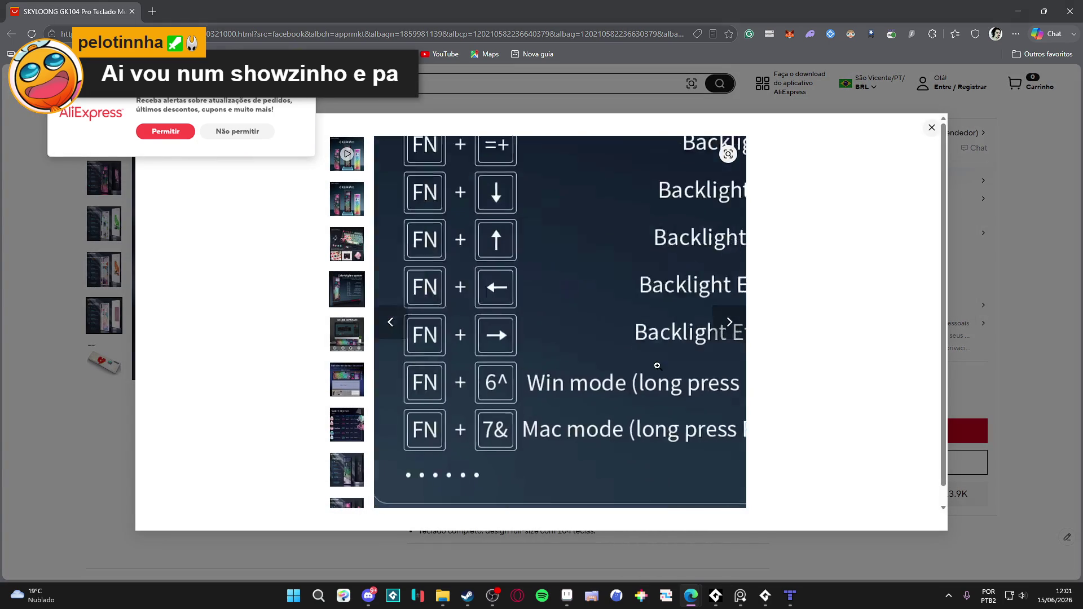
# Browse forward through gallery thumbnails to the SPARTAN, Light-Rainbow and Red-JIUWEI images.
pyautogui.scroll(-4, 347, 394)
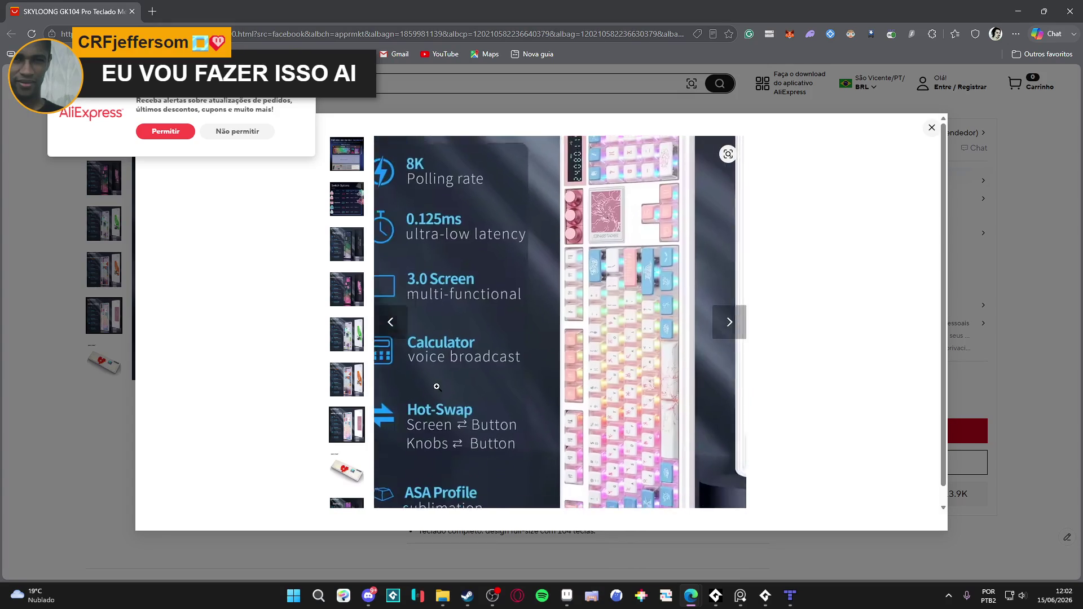
pyautogui.click(361, 477)
pyautogui.scroll(-2, 361, 476)
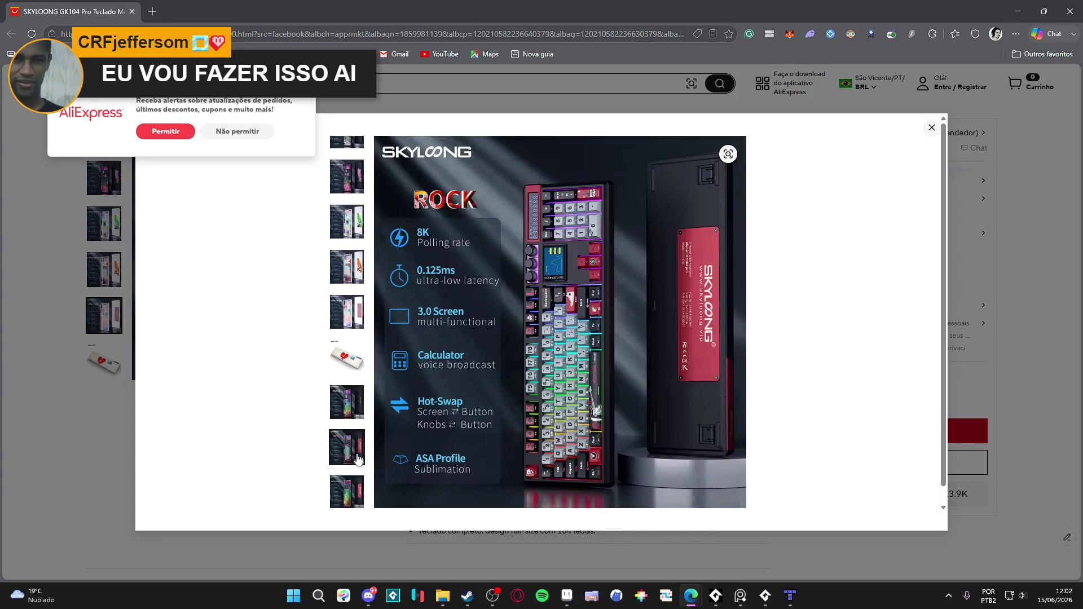
pyautogui.click(361, 405)
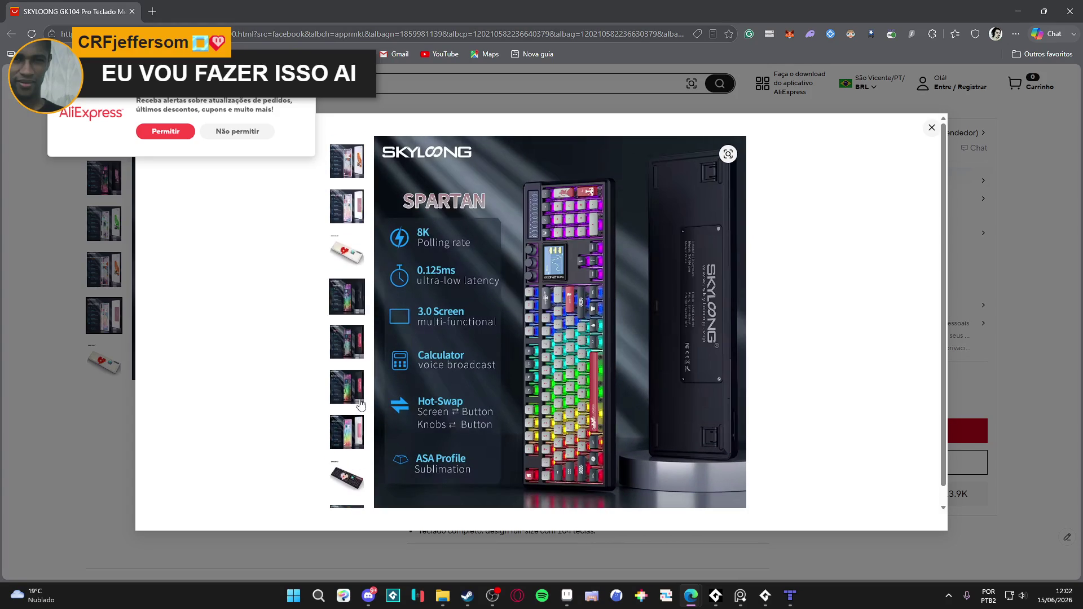
pyautogui.click(351, 424)
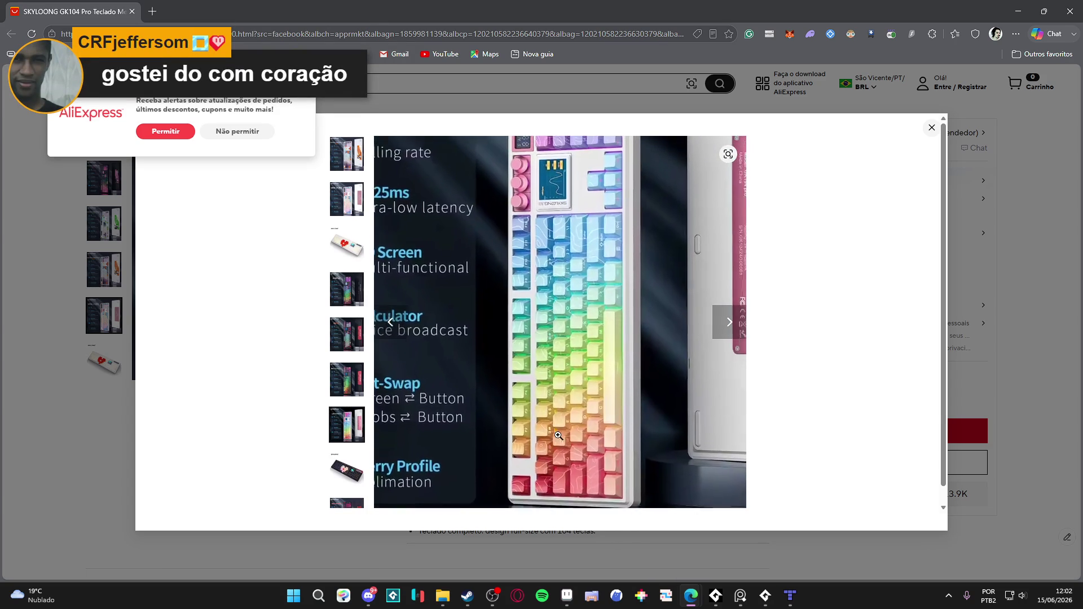
pyautogui.click(362, 484)
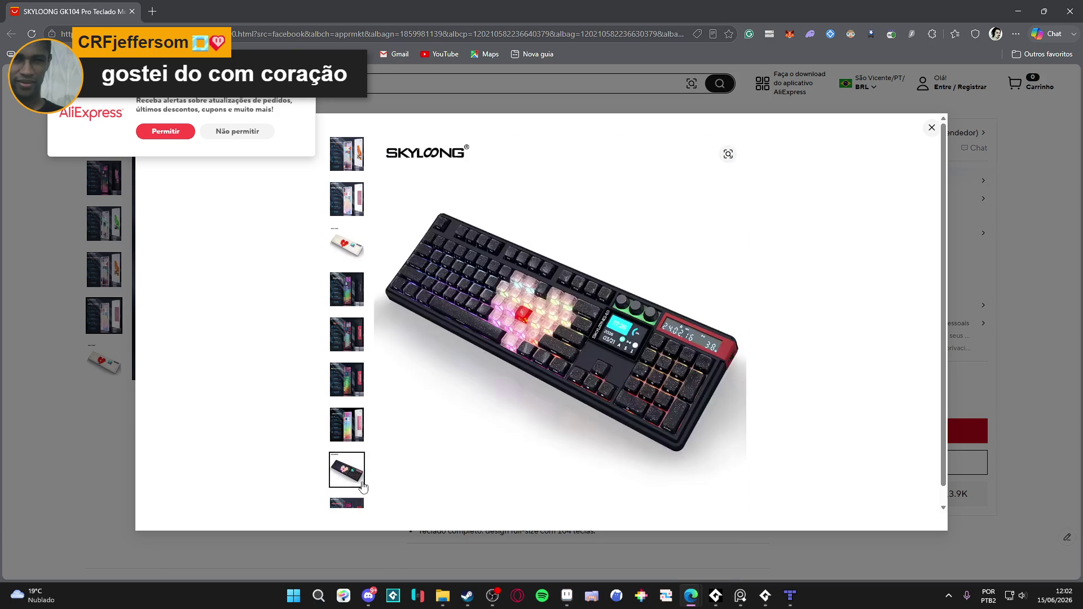
pyautogui.click(362, 494)
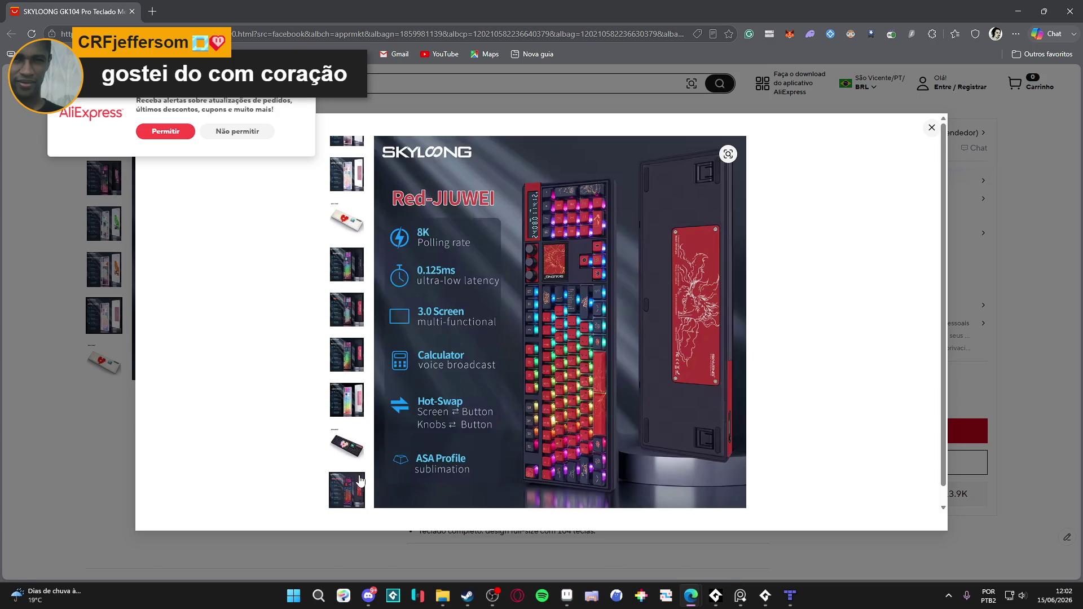
# Flip back through the thumbnails past Holly to the Quantum mecha-N0.2 Ruby image.
pyautogui.click(347, 445)
pyautogui.click(347, 399)
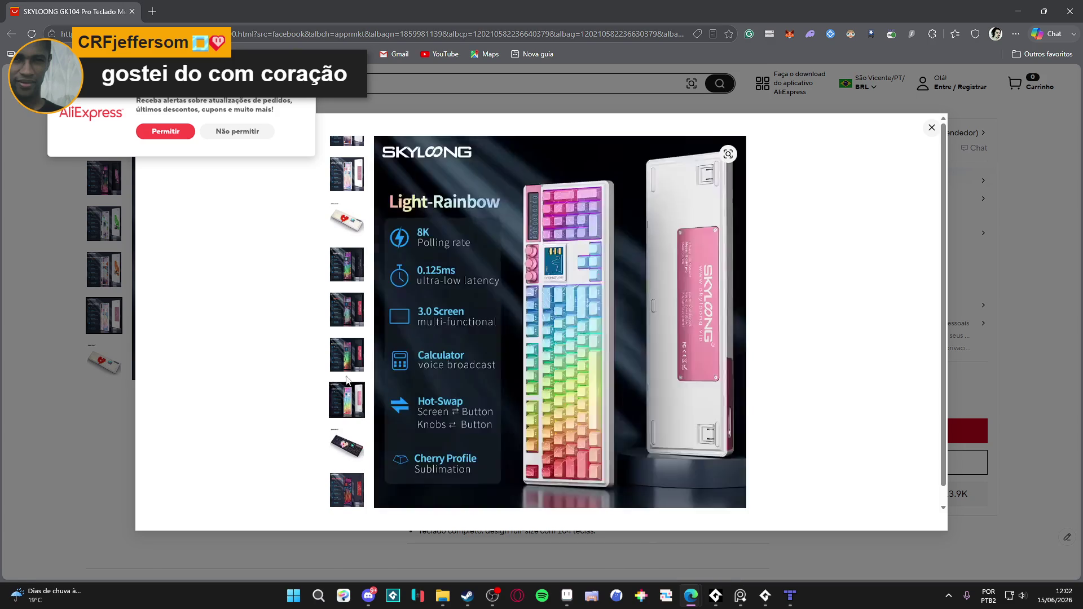
pyautogui.click(349, 293)
pyautogui.click(349, 253)
pyautogui.click(349, 251)
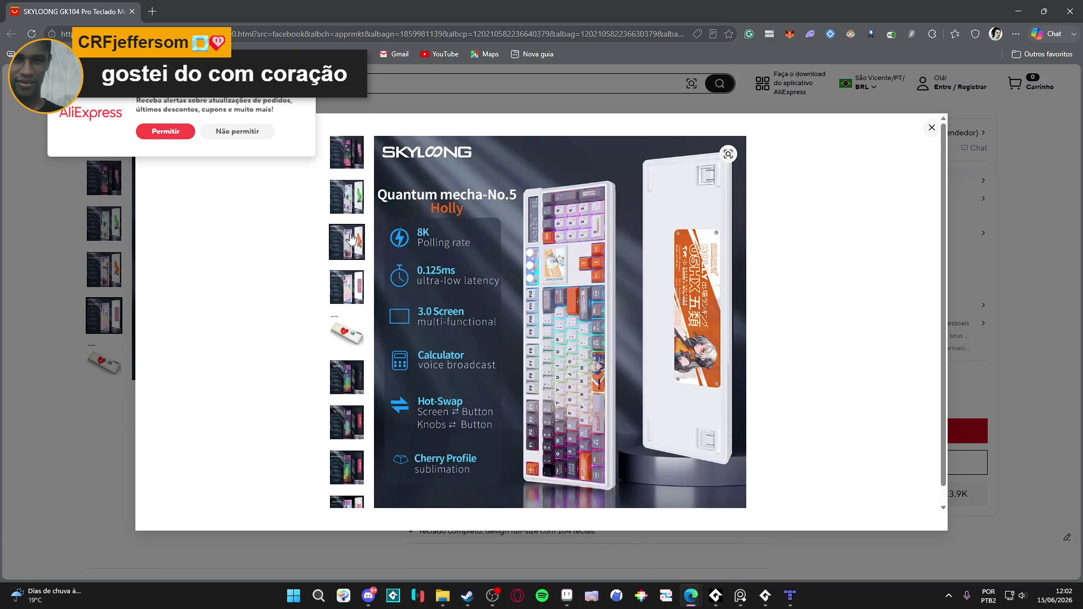
pyautogui.click(353, 213)
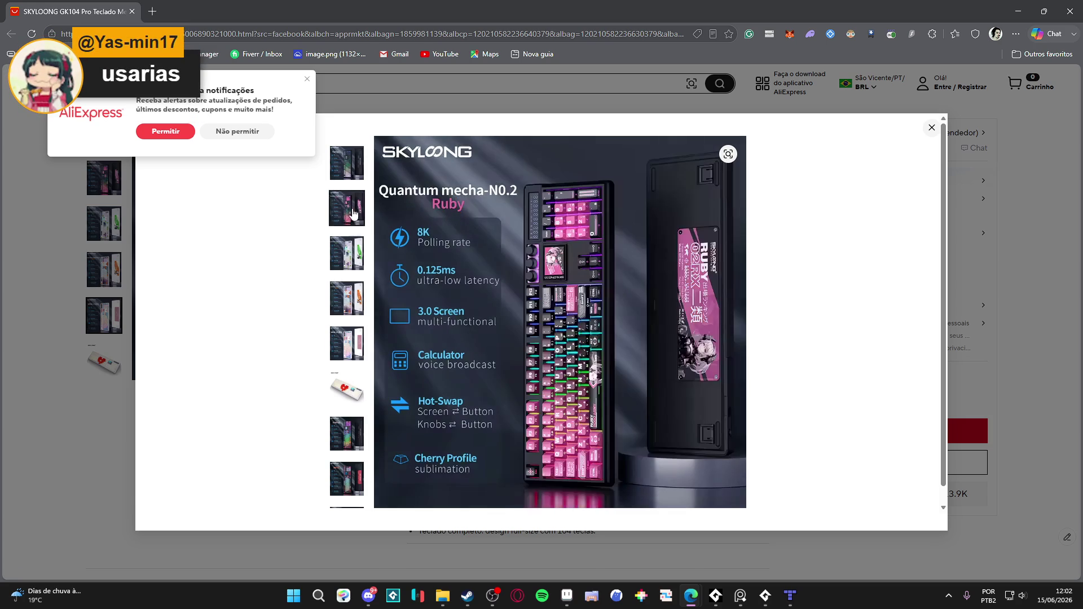
# View the Twilight image, then close the gallery and the browser window.
pyautogui.click(350, 172)
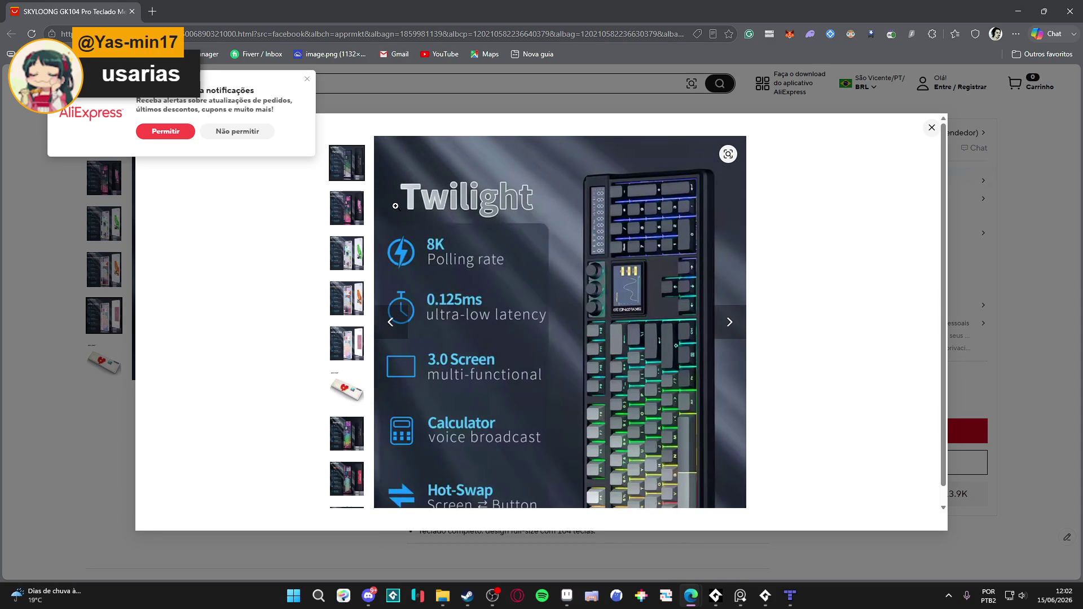
pyautogui.moveTo(356, 212)
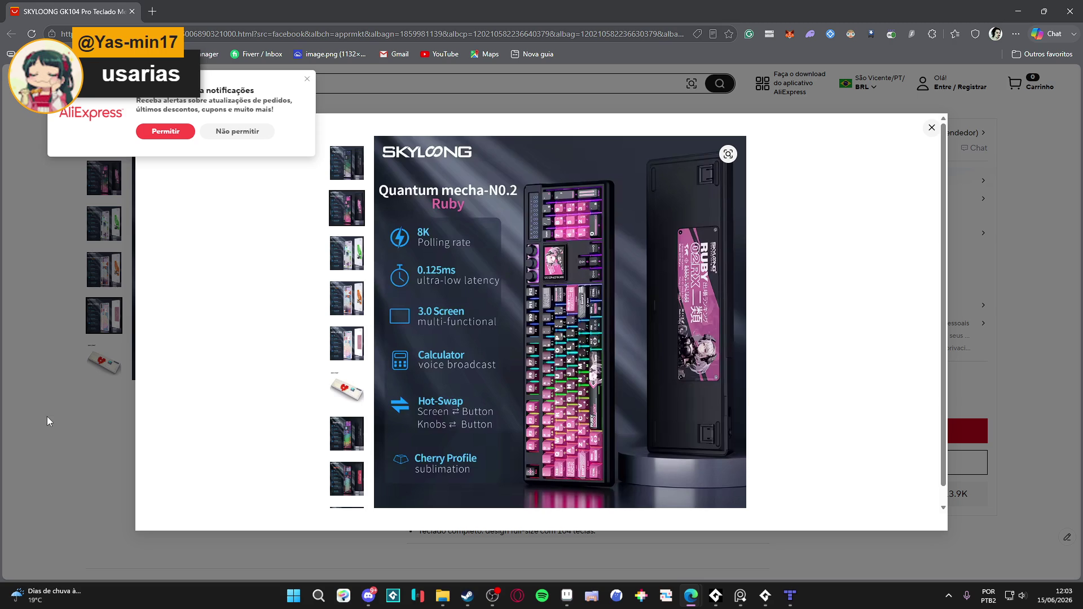
pyautogui.click(47, 420)
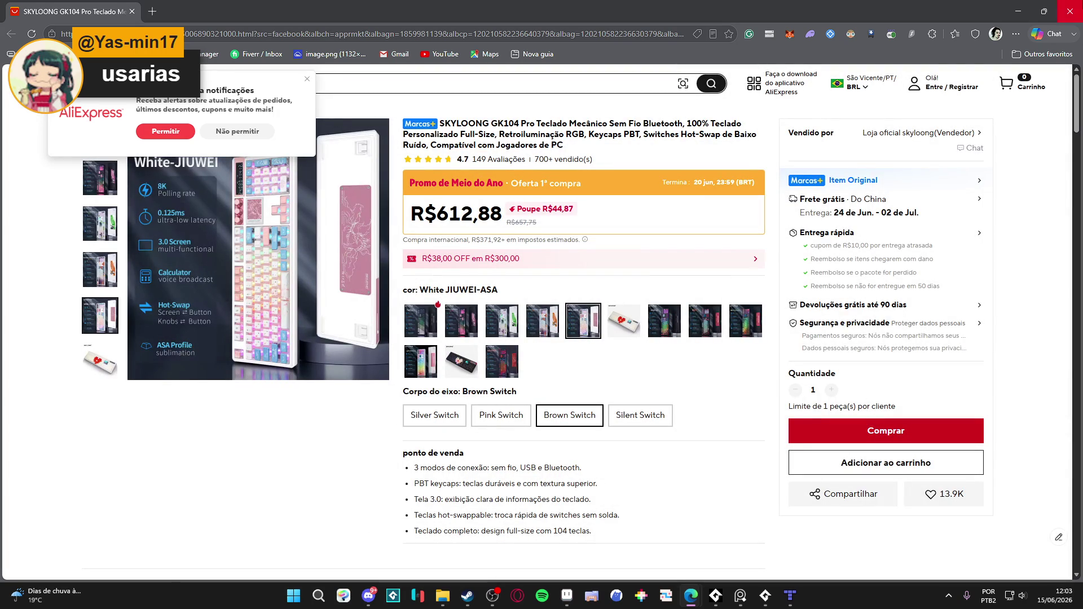
pyautogui.click(1069, 12)
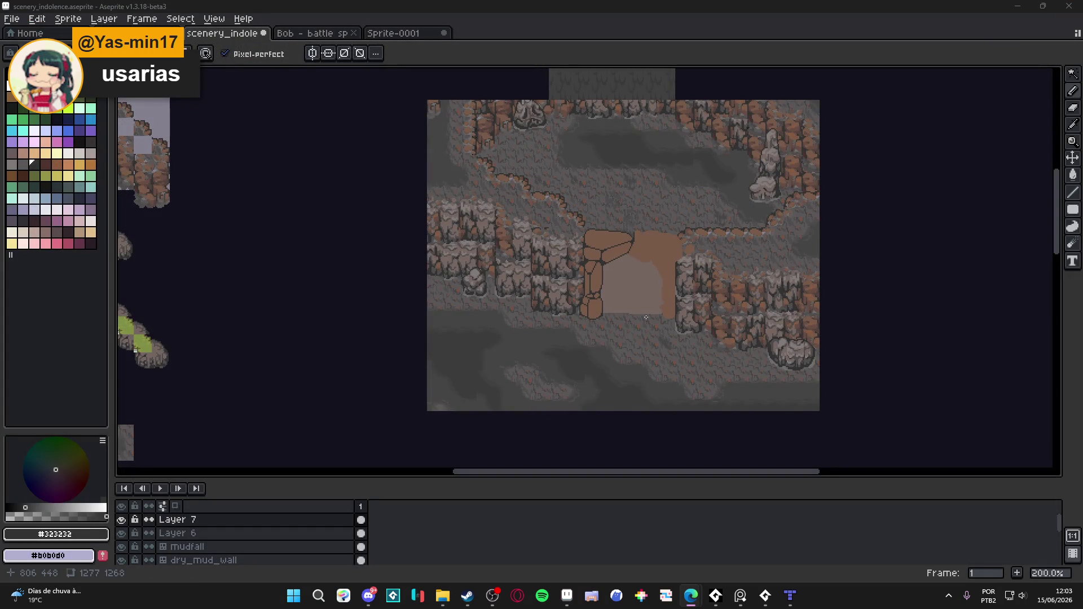